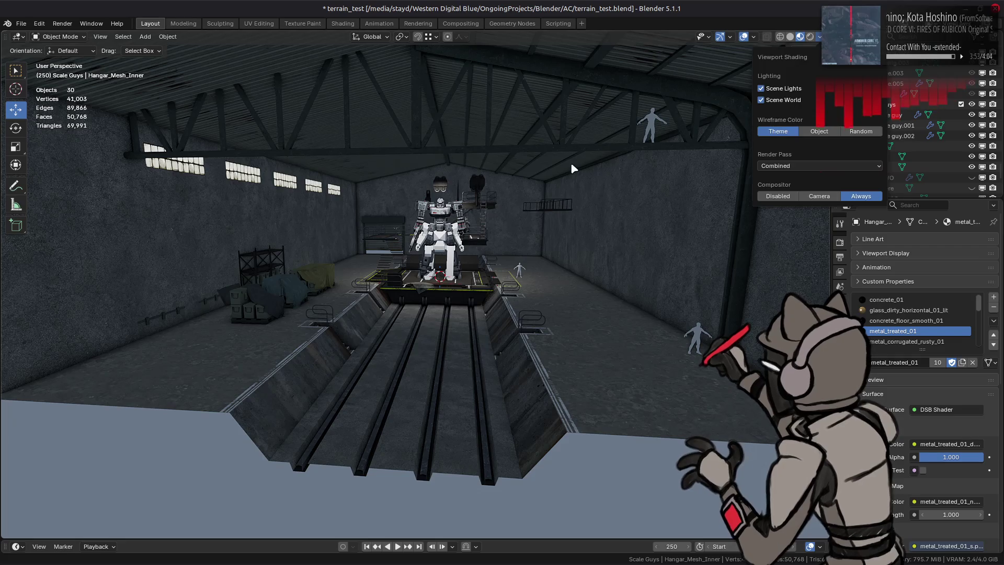
Include the Lights collection, hide the Area_Door light in the viewport, and select Area_Window.001.
scroll(912, 133, "up", 5)
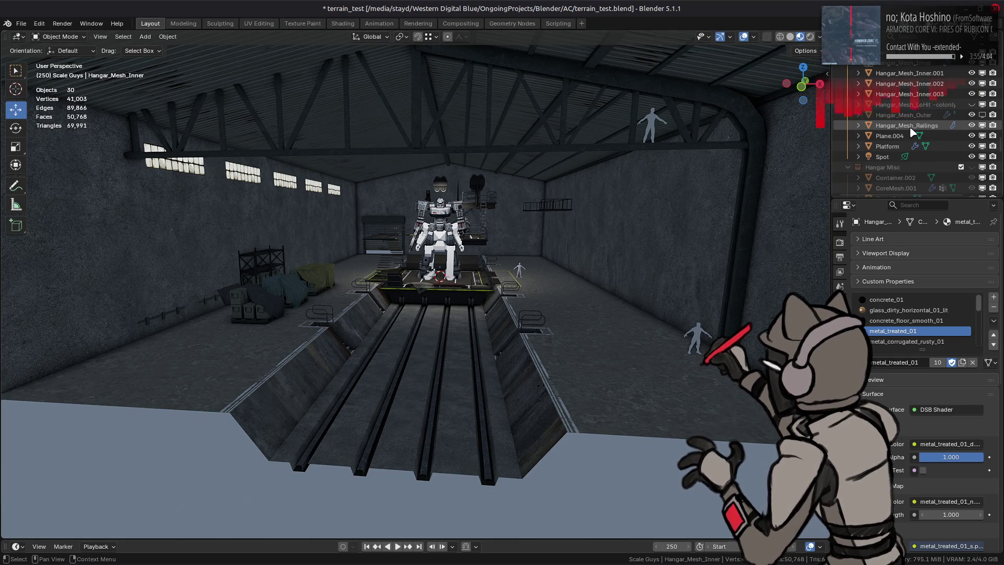
scroll(913, 134, "up", 10)
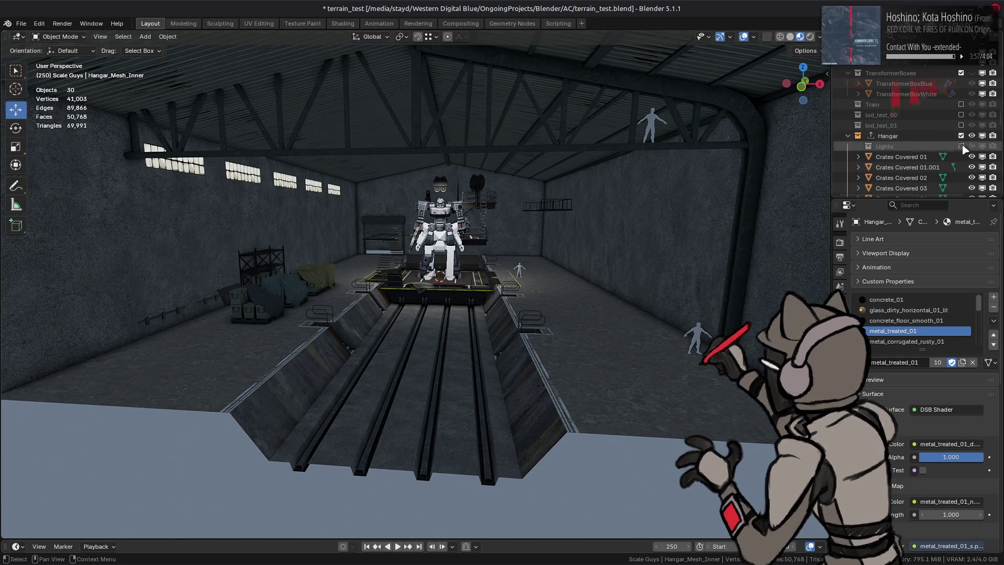
left_click(961, 146)
scroll(979, 123, "down", 3)
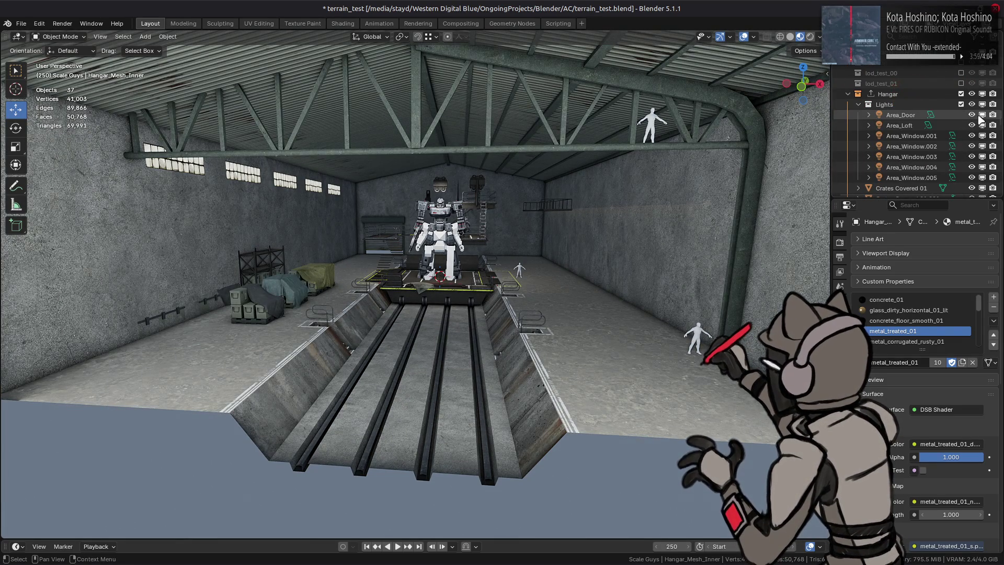
left_click(983, 115)
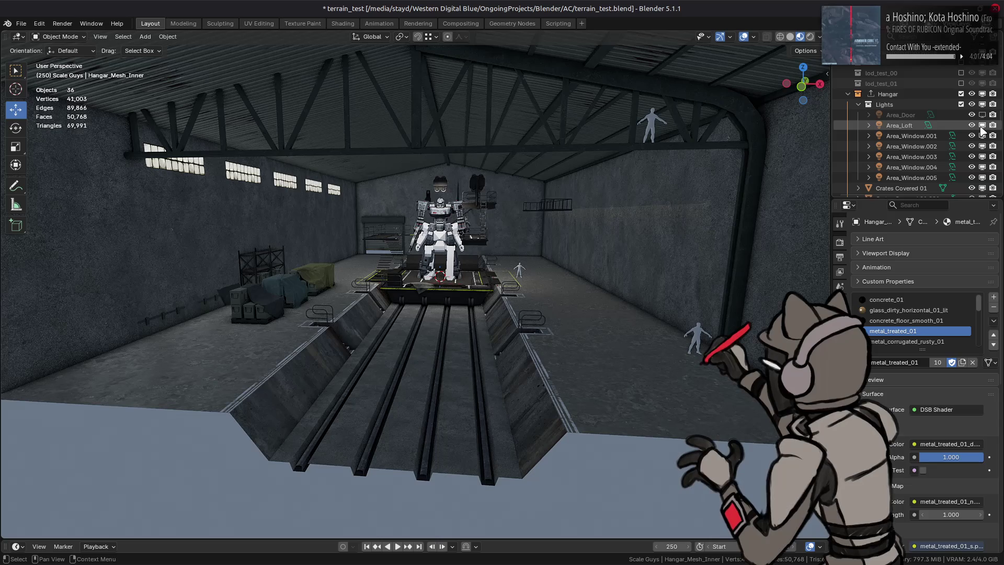
left_click(936, 136)
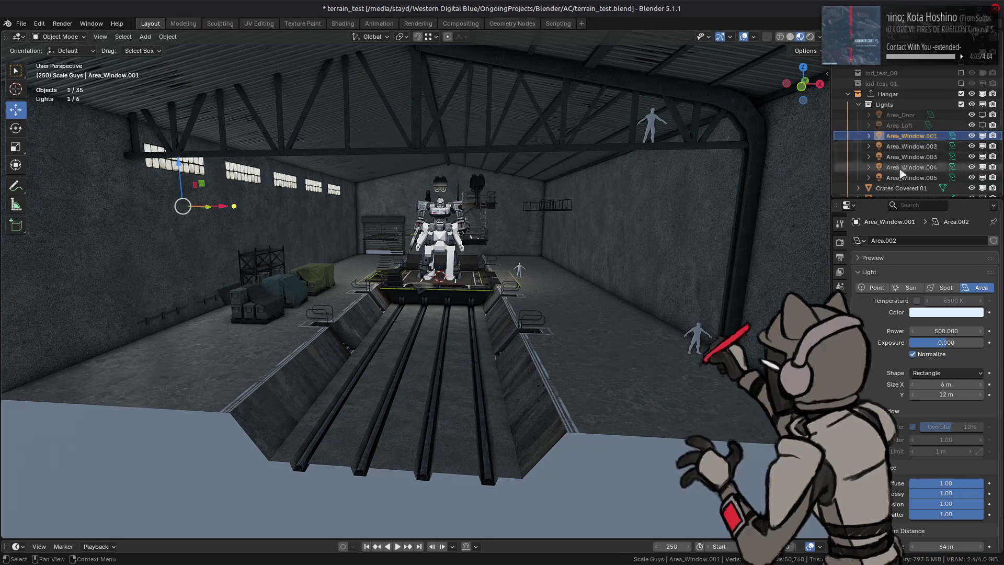
Enable the Extras viewport overlay so light outlines are visible.
left_click(754, 37)
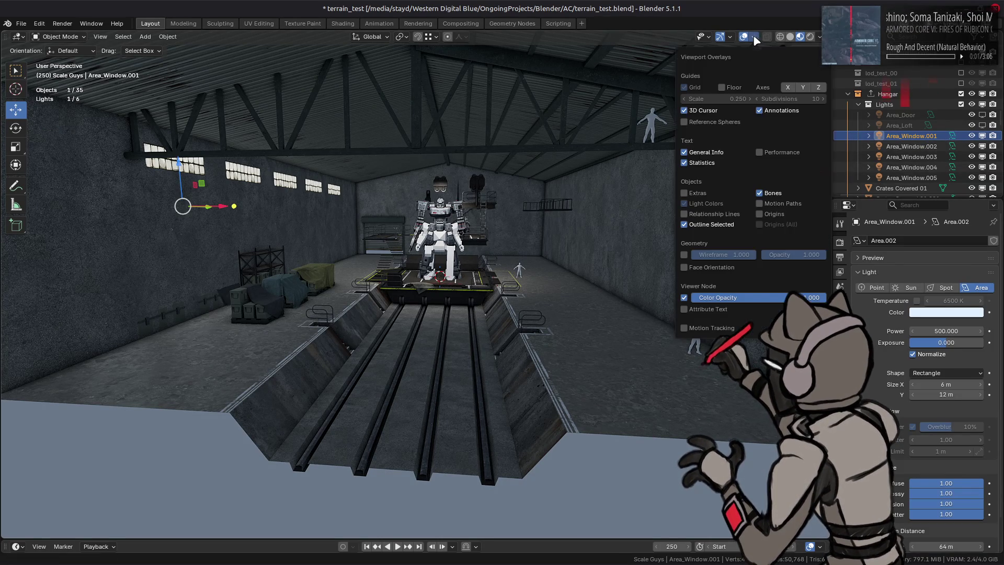
left_click(685, 193)
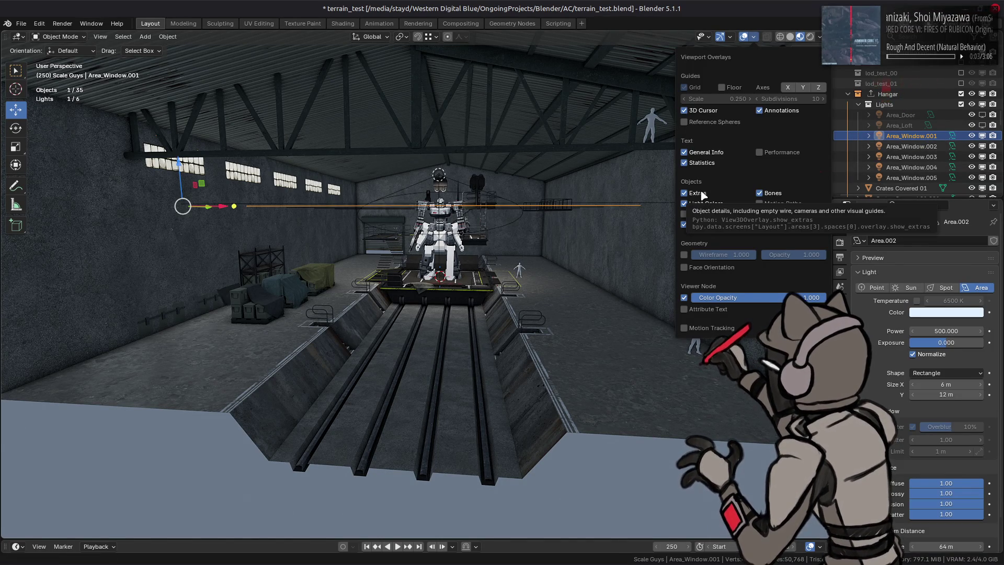
middle_click_drag(602, 246, 366, 186)
Select the five Area_Window lights and move them 6.5 m along X.
left_click(912, 178, "shift")
type("gx")
type("6")
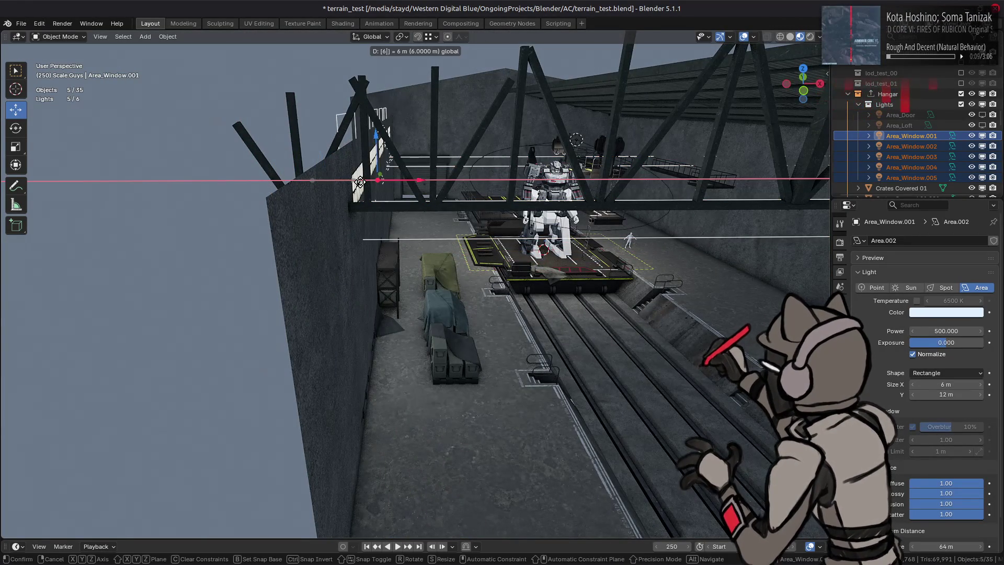
type("5")
key("Return")
Set the window lights' Size Y to 2 m and raise them 3 m along Z.
mouse_move(361, 183)
middle_mouse_down()
mouse_move(582, 235)
mouse_move(577, 254)
middle_mouse_up()
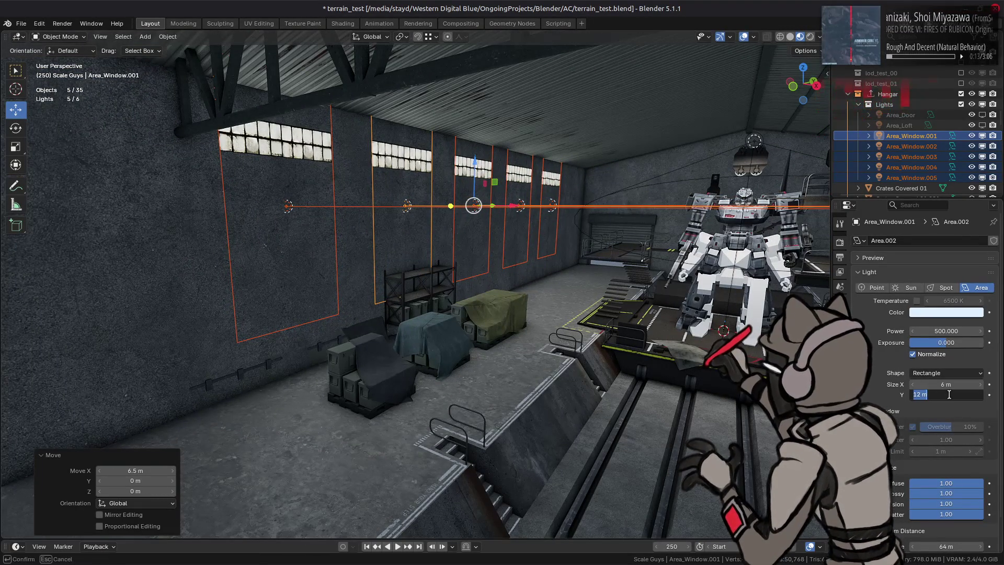
type("2")
key("Return")
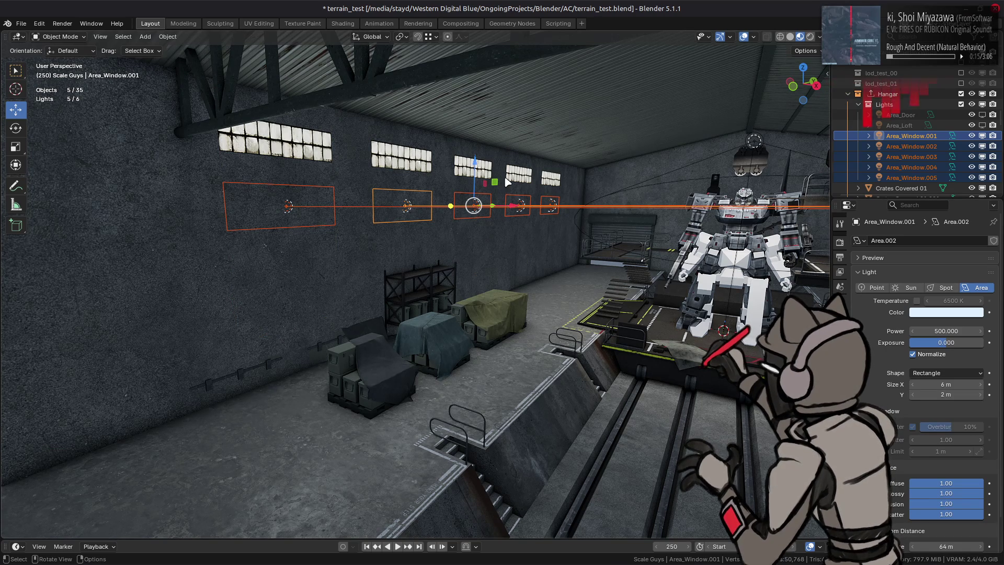
left_click_drag(472, 162, 473, 120)
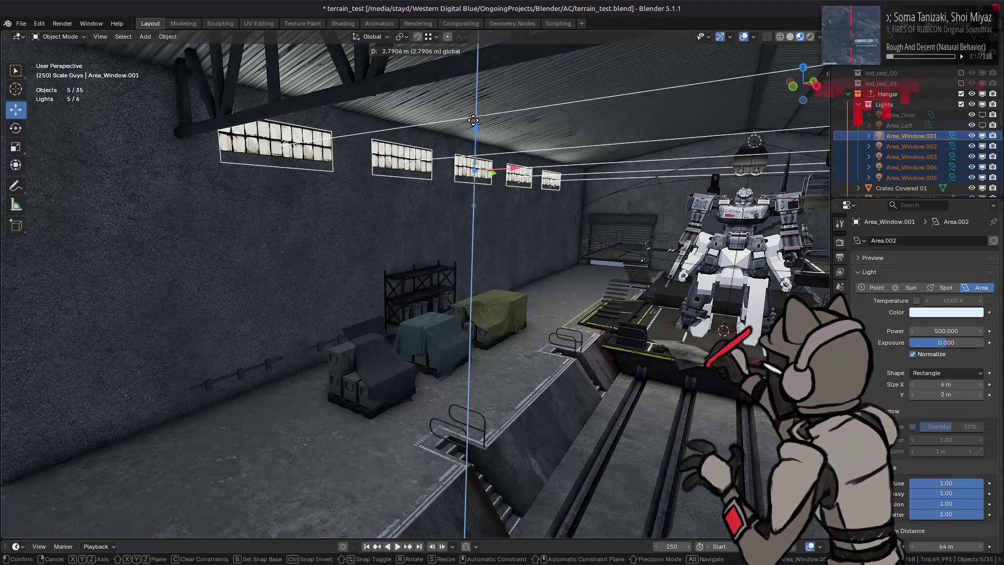
left_click_drag(473, 121, 473, 118)
Shorten the window lights' Size Y to 1.5 m and deselect everything.
middle_click_drag(474, 118, 940, 373)
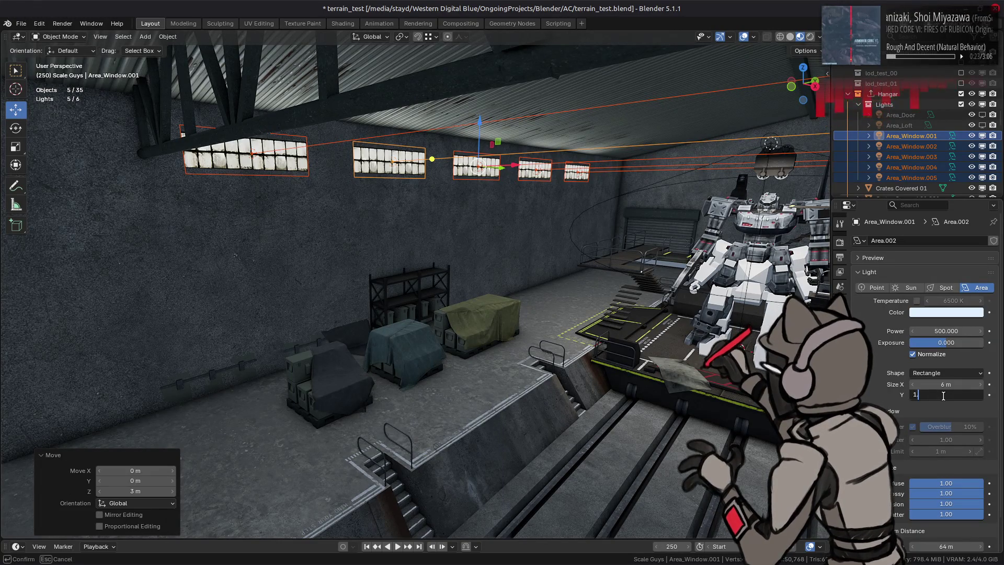
key("Return")
middle_click_drag(612, 221, 475, 205)
key("alt+a")
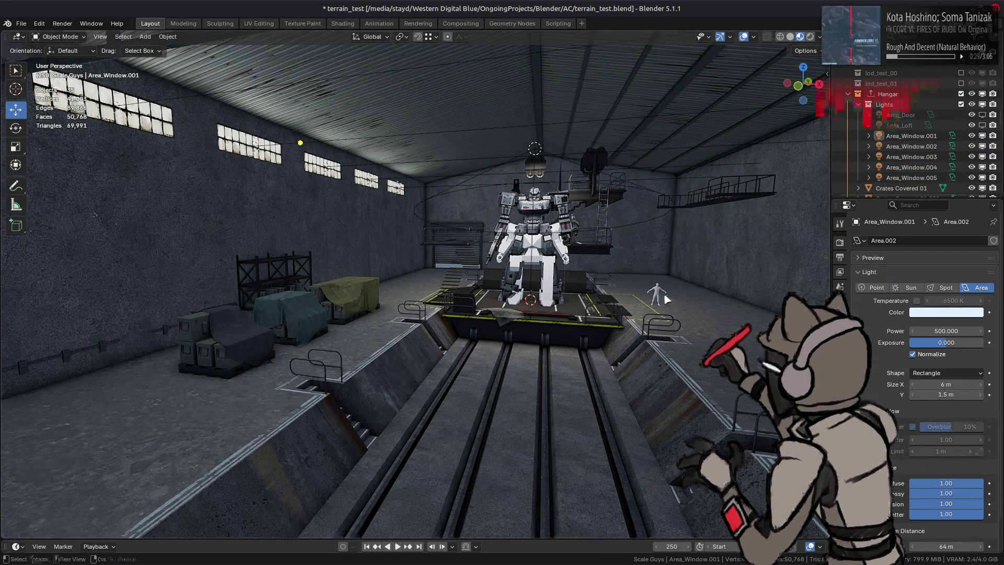
middle_click_drag(660, 262, 639, 286)
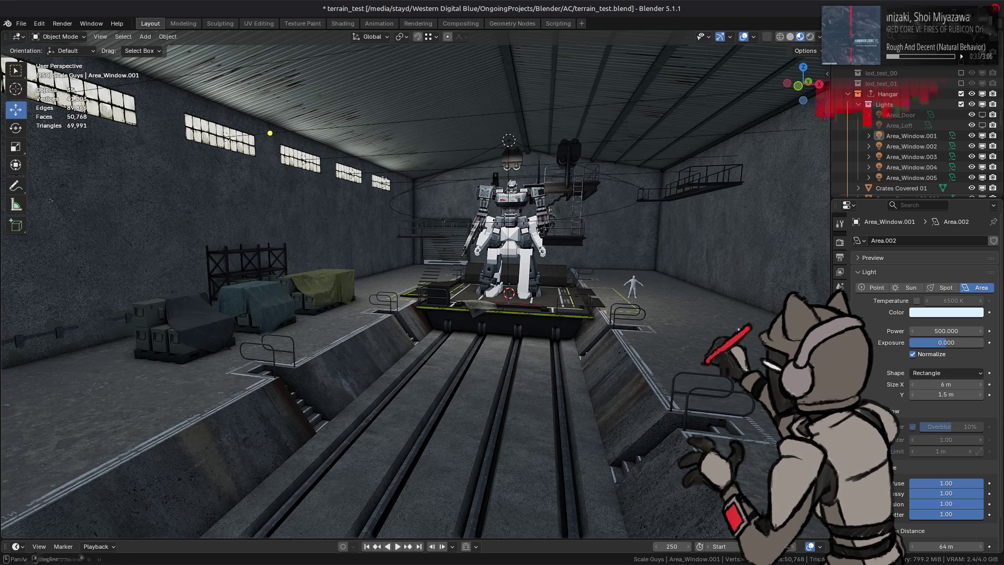
key("ctrl+z")
middle_click_drag(628, 314, 752, 333)
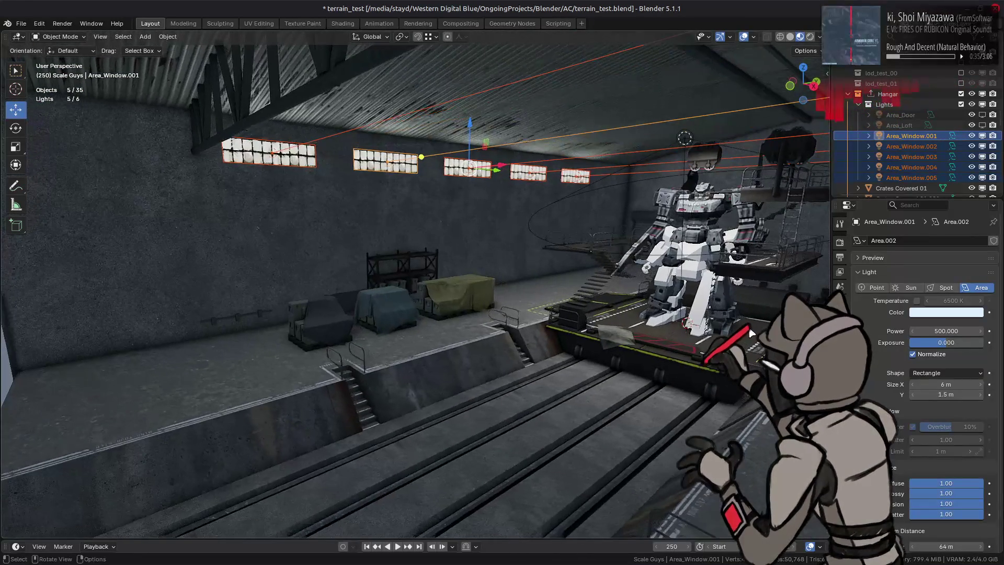
left_click(947, 383)
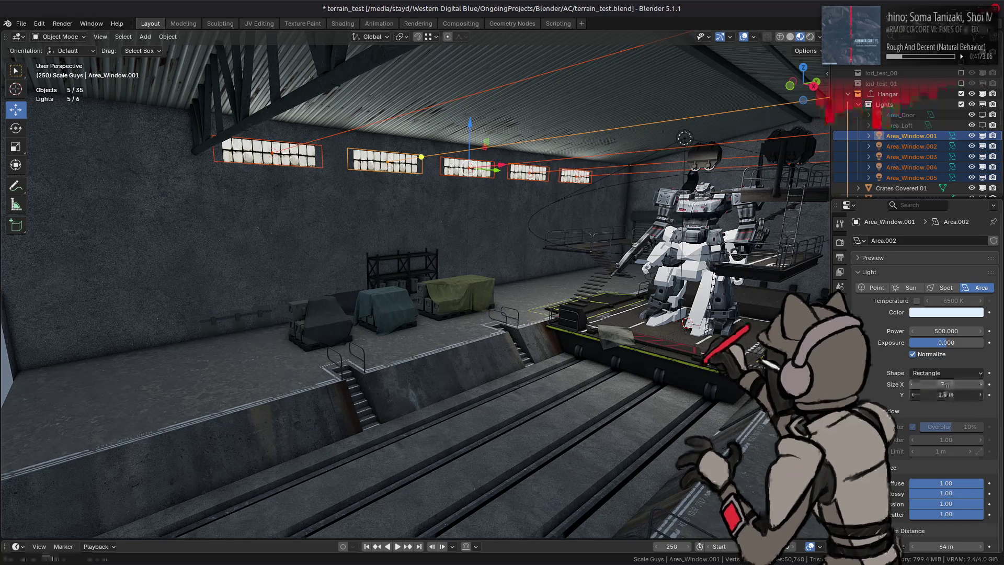
type("2")
key("Return")
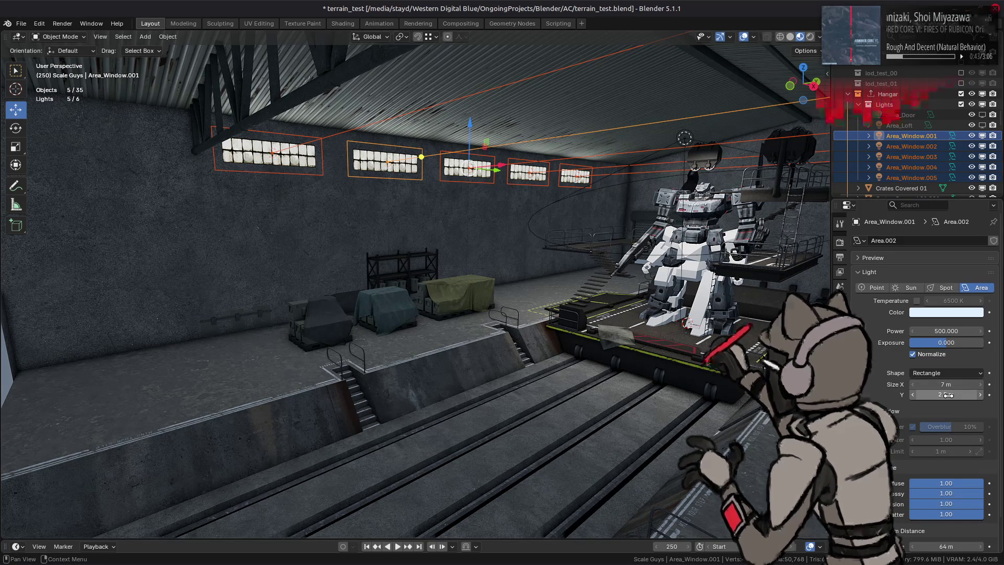
middle_click_drag(663, 296, 651, 275)
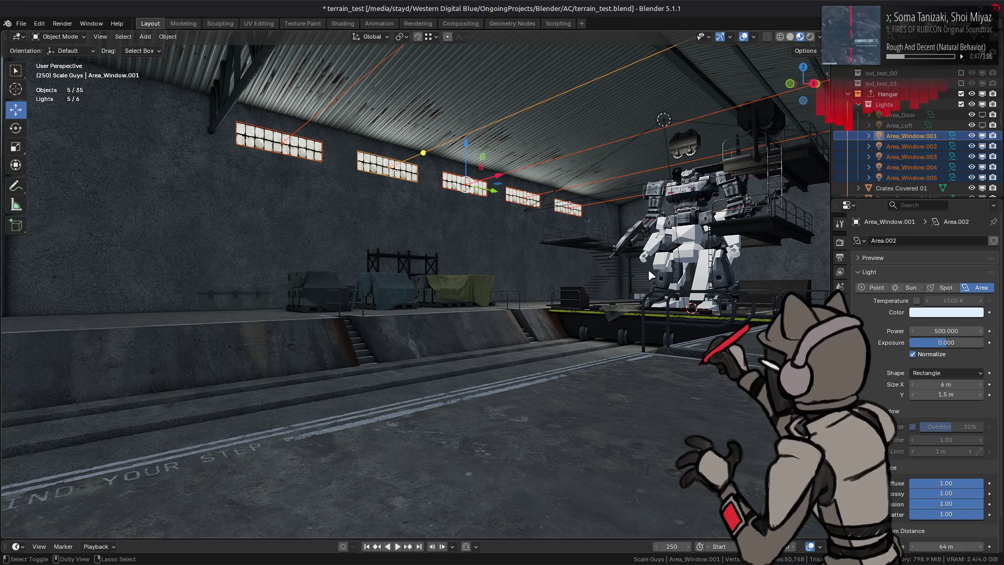
middle_click_drag(634, 282, 654, 290)
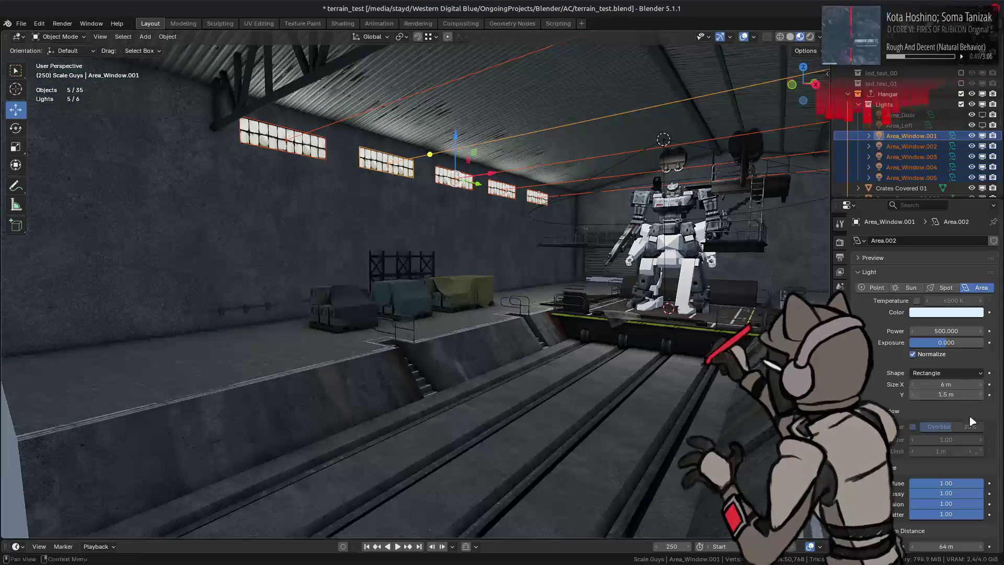
key("Return")
mouse_move(618, 251)
middle_mouse_down()
mouse_move(605, 241)
mouse_move(623, 258)
mouse_move(657, 254)
middle_mouse_up()
scroll(880, 404, "down", 2)
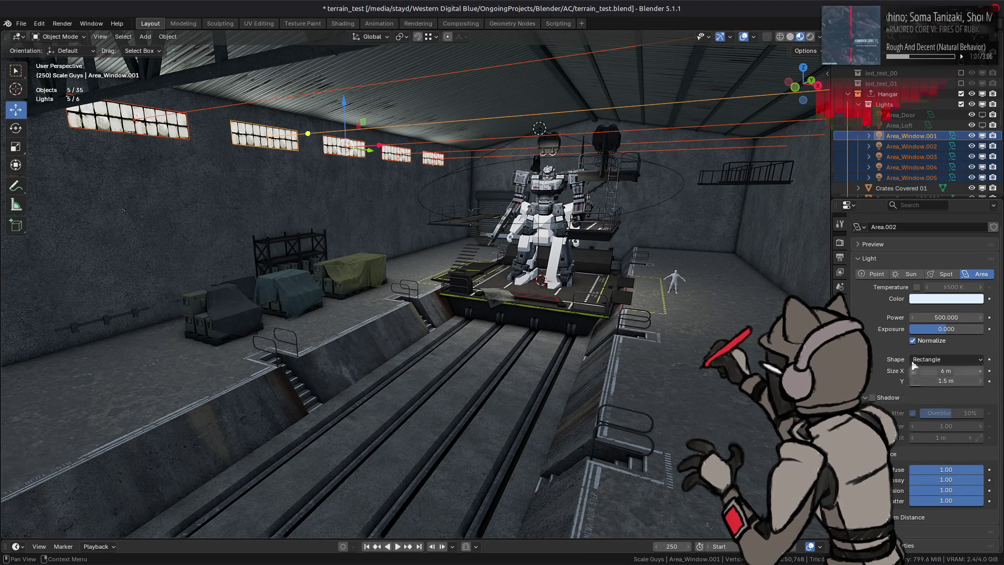
Compare brightness with Normalize off and on, trying and undoing an Ellipse light shape.
left_click(921, 344)
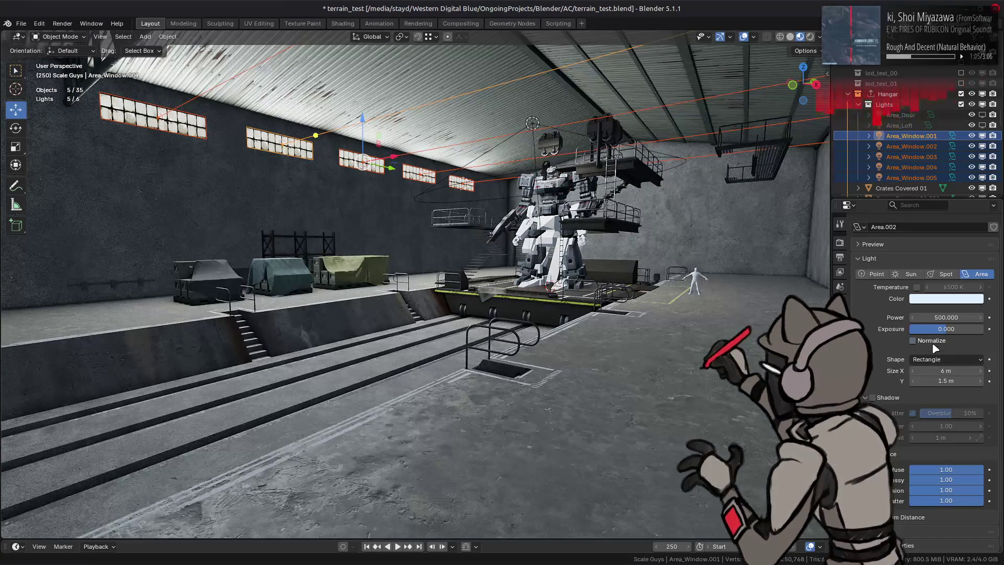
left_click(929, 341)
left_click(935, 360)
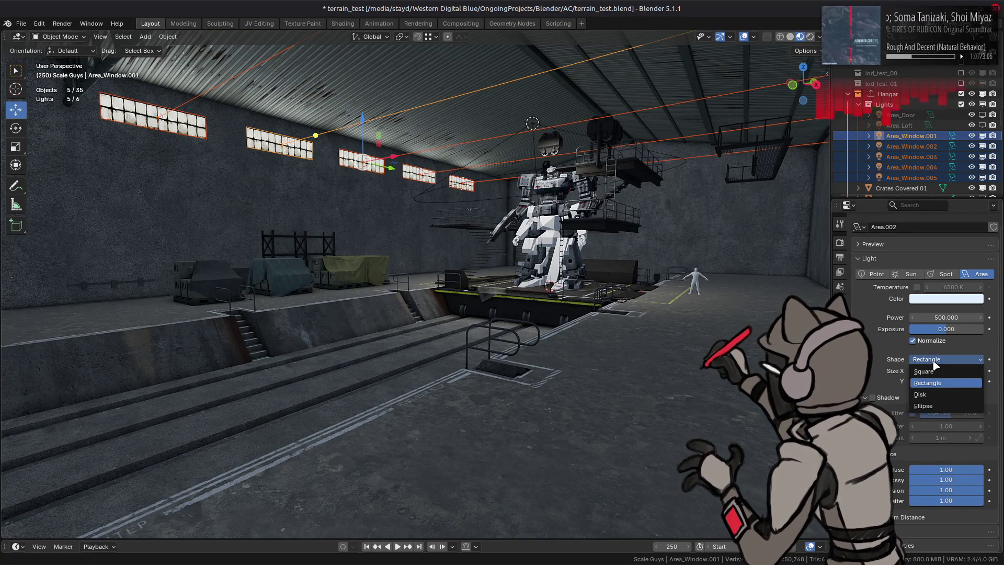
left_click(930, 407)
key("ctrl+z")
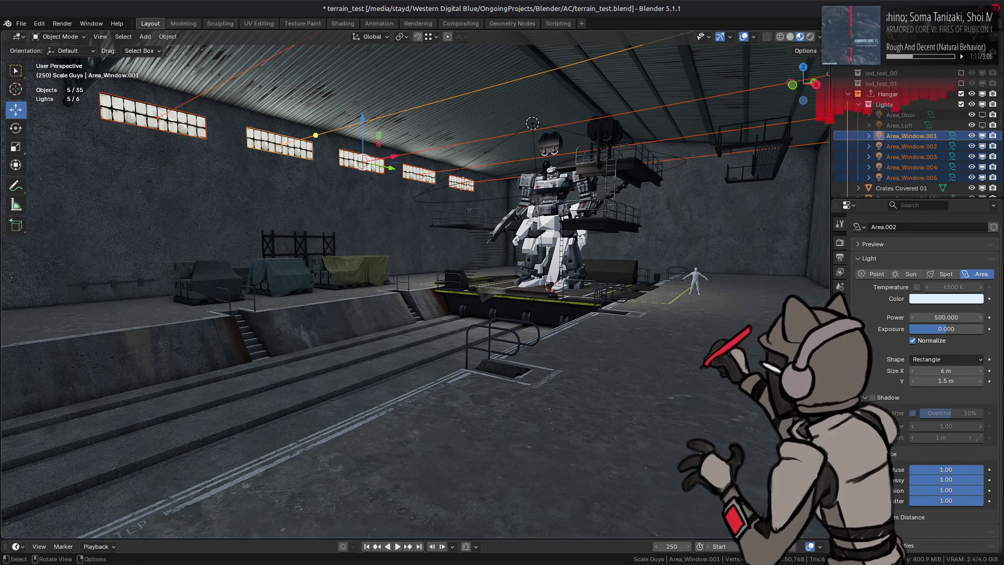
left_click(913, 341)
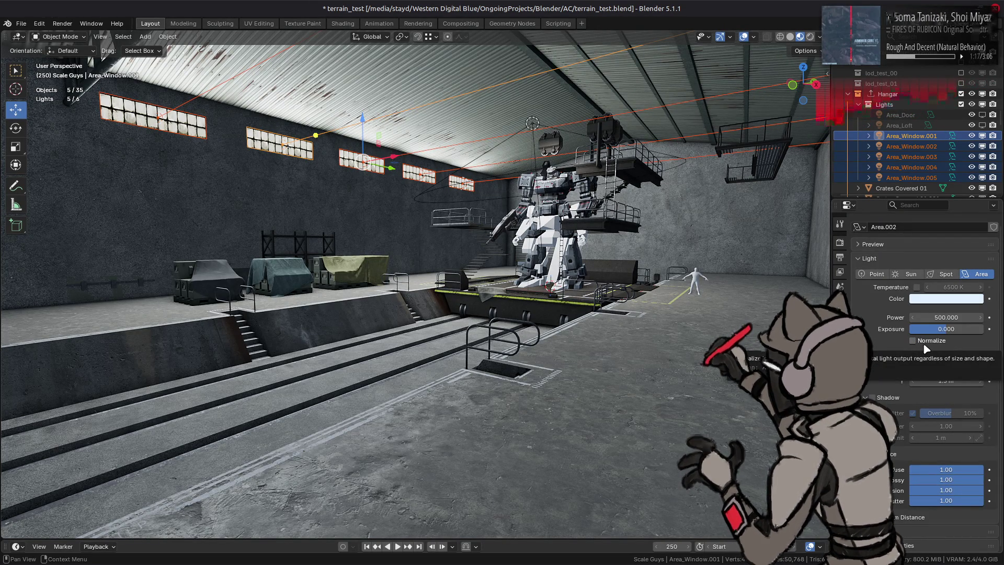
left_click(925, 346)
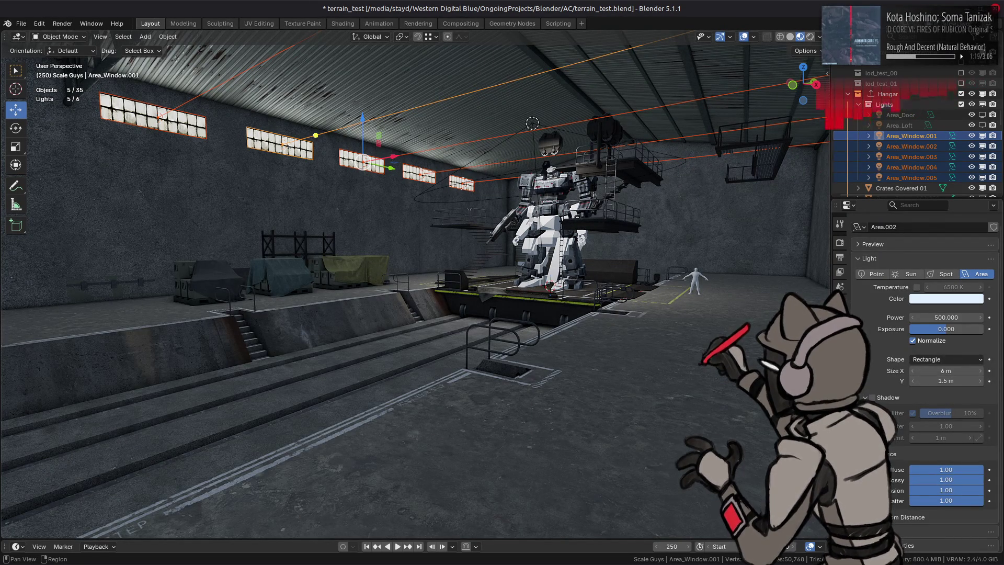
Turn Normalize off and disable Shadow on the window area lights.
left_click(839, 327)
left_click(840, 359)
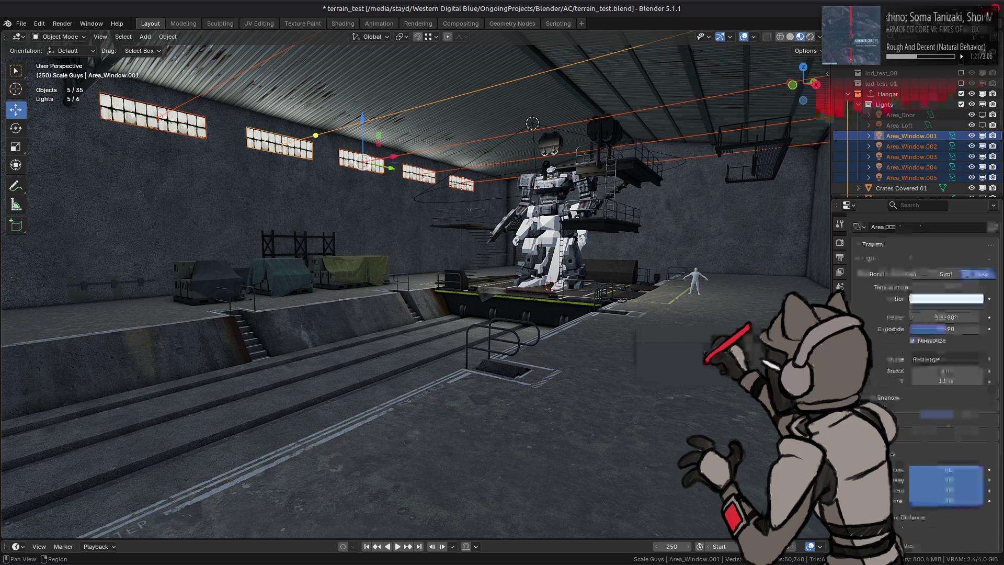
left_click(942, 341)
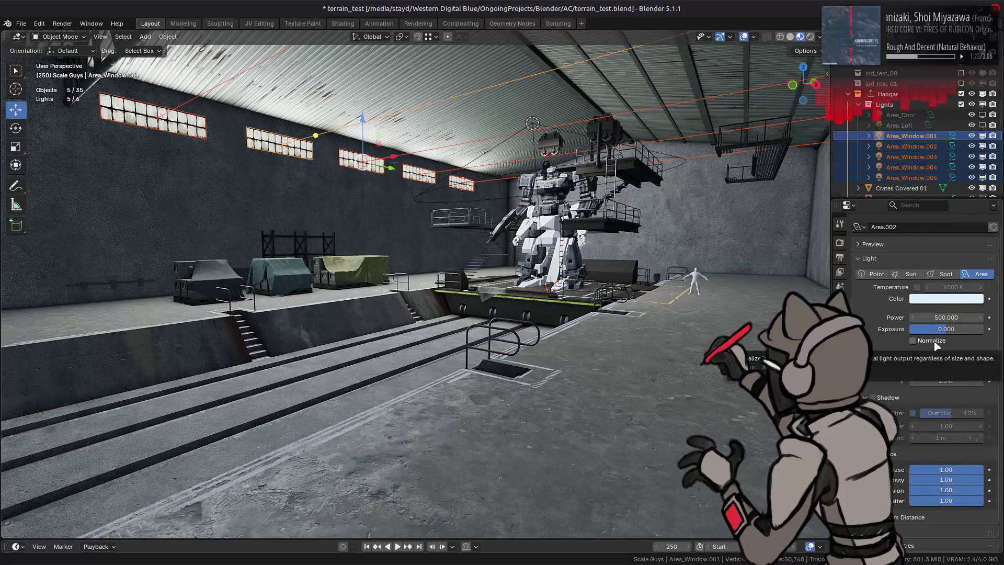
left_click(872, 397)
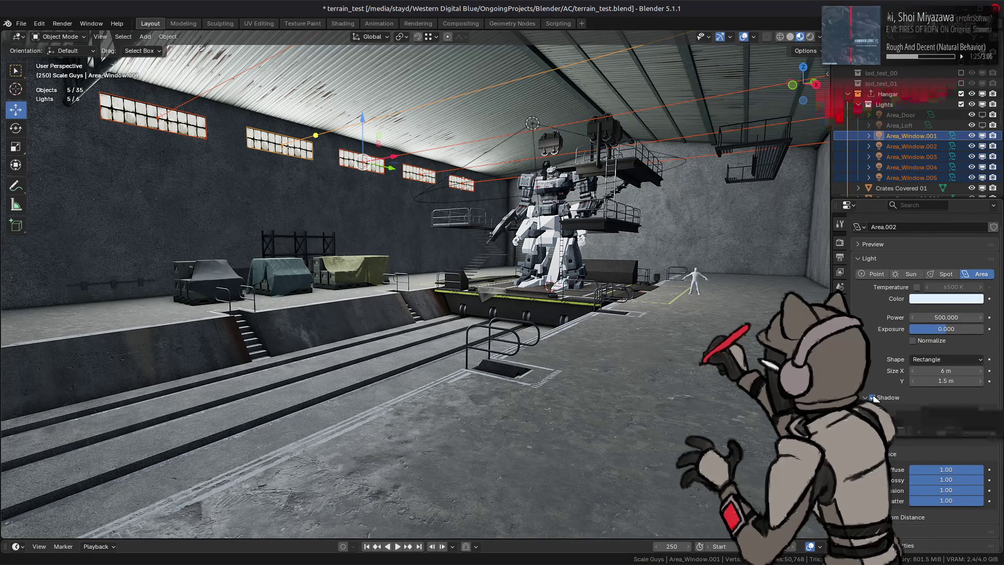
scroll(888, 161, "down", 2)
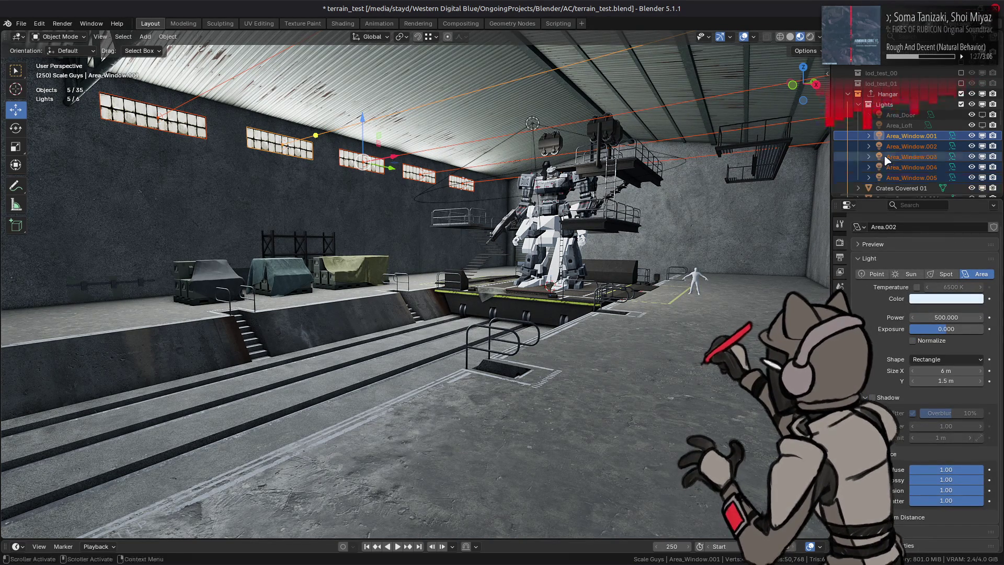
scroll(888, 160, "down", 6)
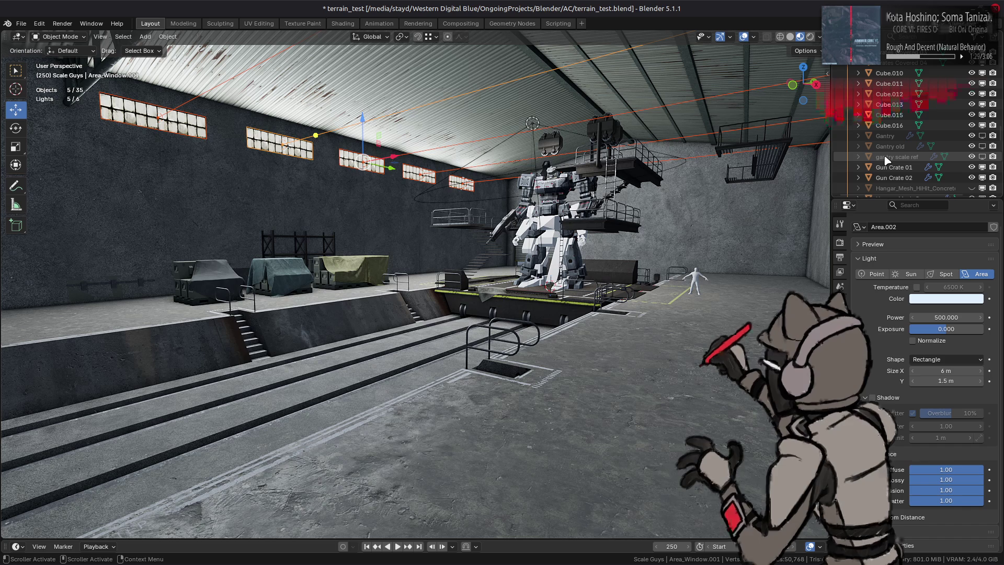
Uncheck Shadows in the EEVEE Render properties, then select the Spot light.
left_click(845, 240)
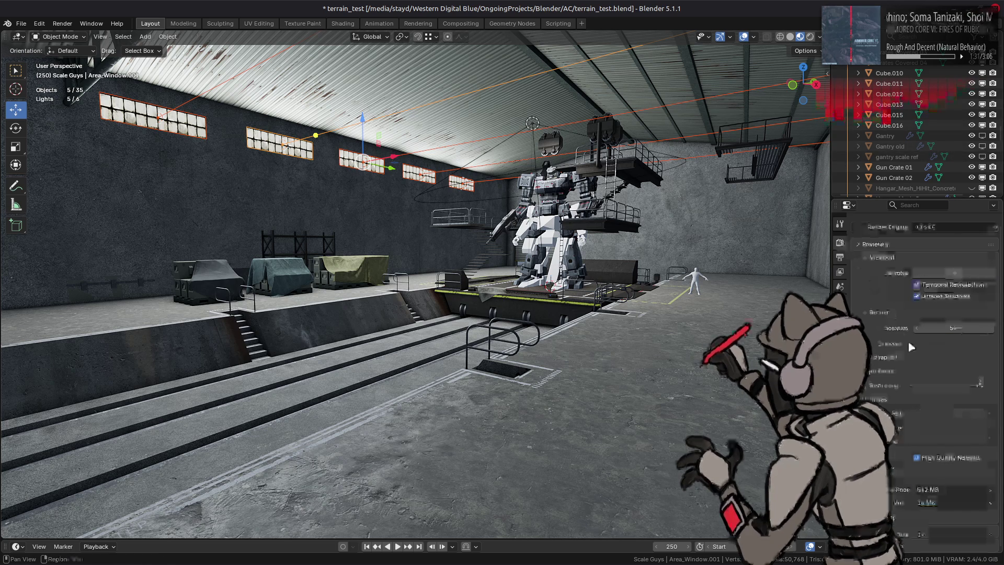
left_click(876, 344)
middle_click_drag(774, 397, 659, 374)
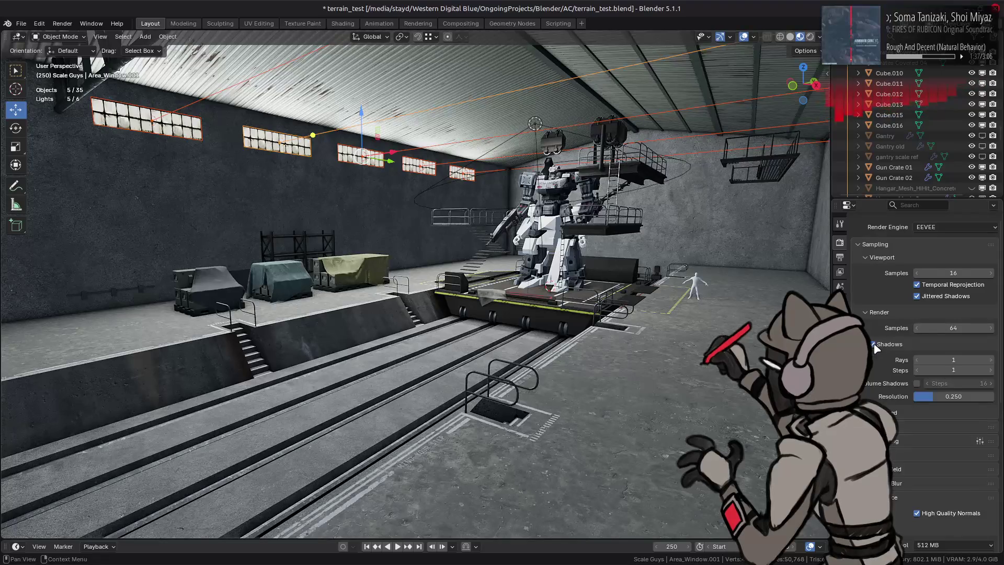
left_click(874, 344)
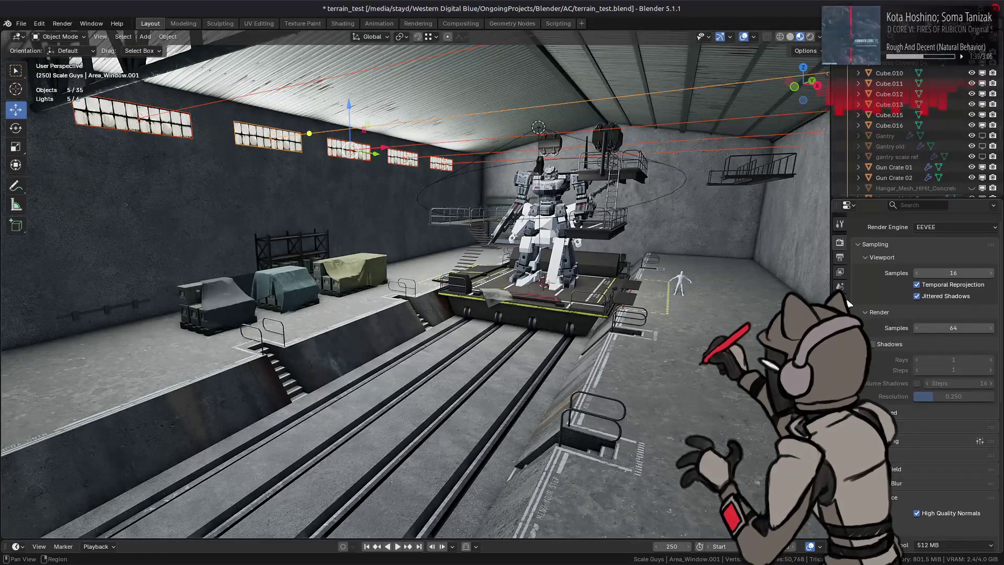
scroll(907, 136, "down", 5)
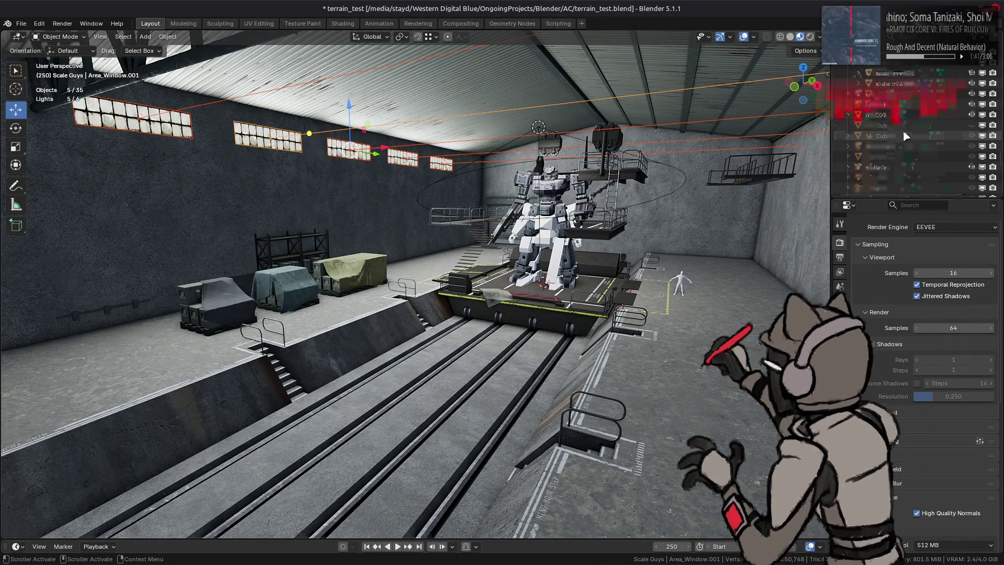
scroll(907, 137, "down", 8)
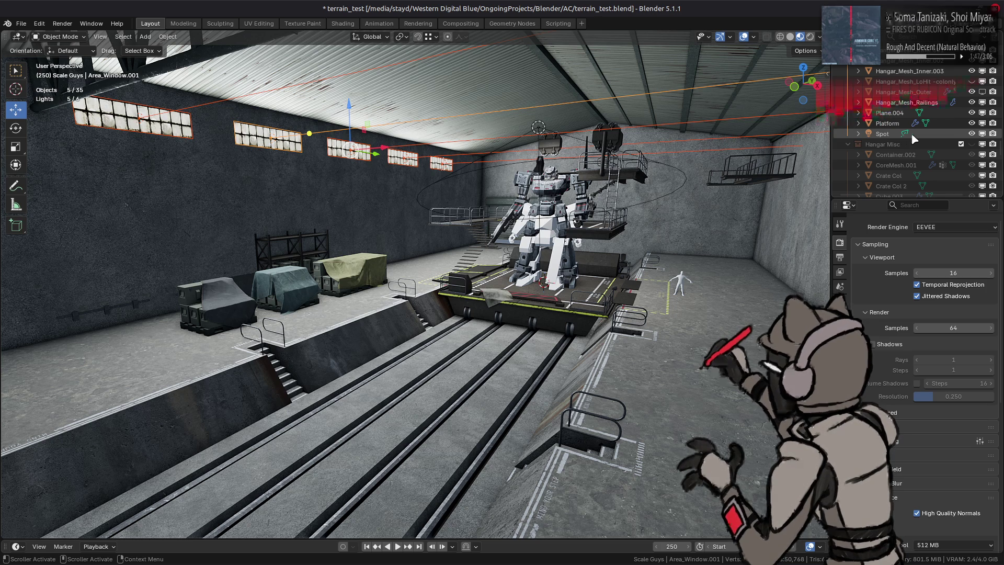
scroll(910, 142, "down", 5)
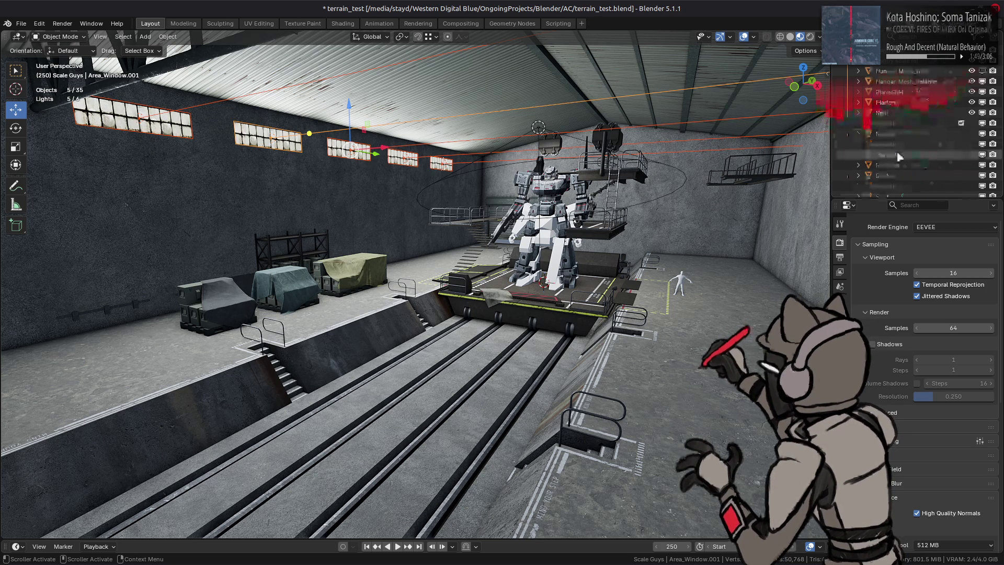
left_click(878, 113)
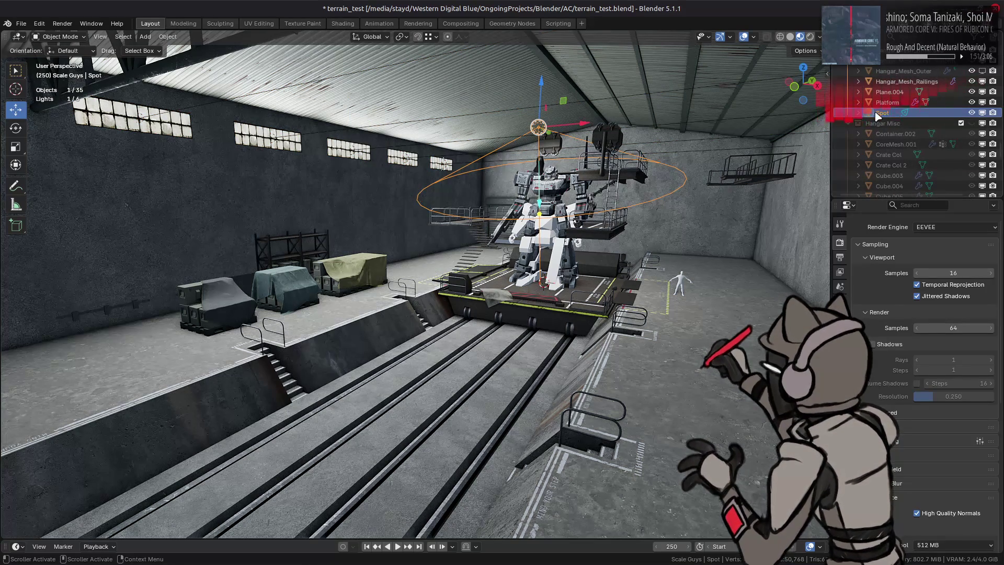
Rename the Spot light to 'Platform Spotlight'.
double_click(880, 113)
type("Platform")
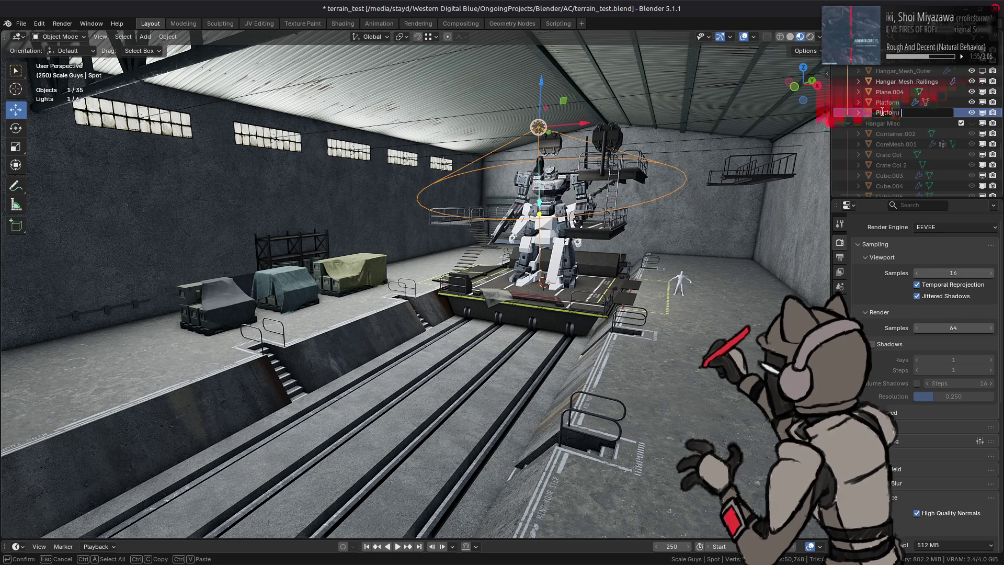
type("otlight")
key("Return")
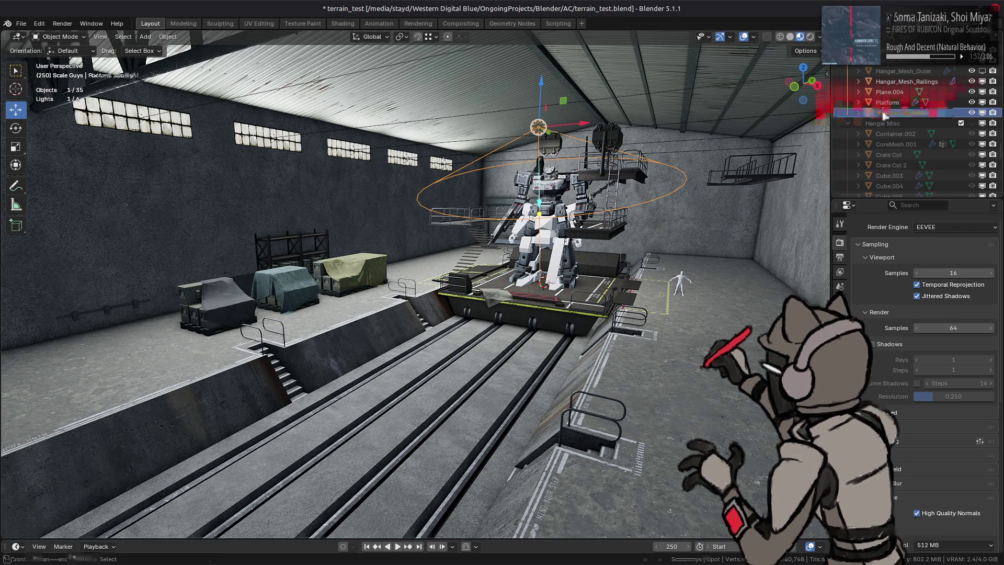
Select Area_Window.001 and show its Light data settings.
scroll(889, 117, "down", 5)
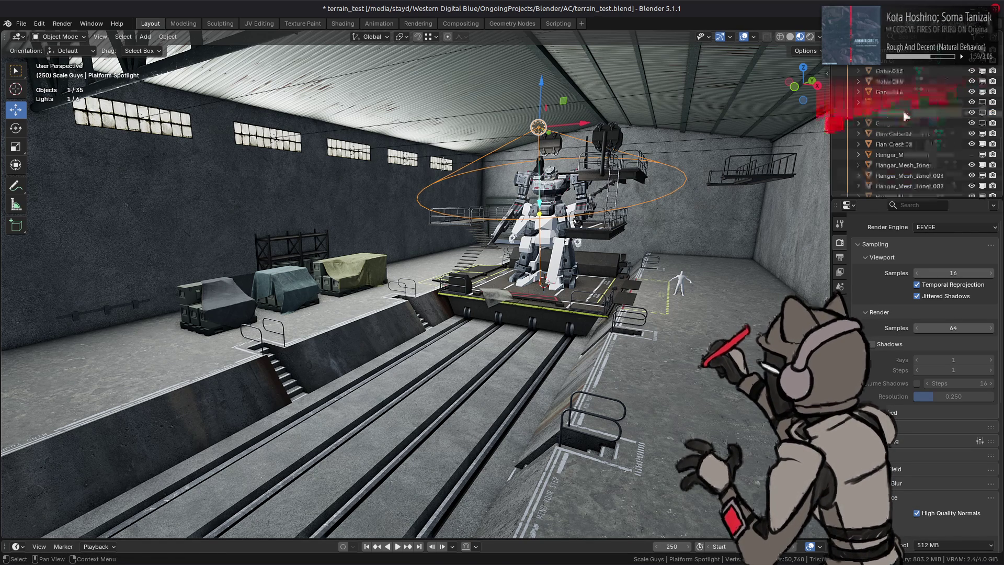
scroll(910, 120, "up", 5)
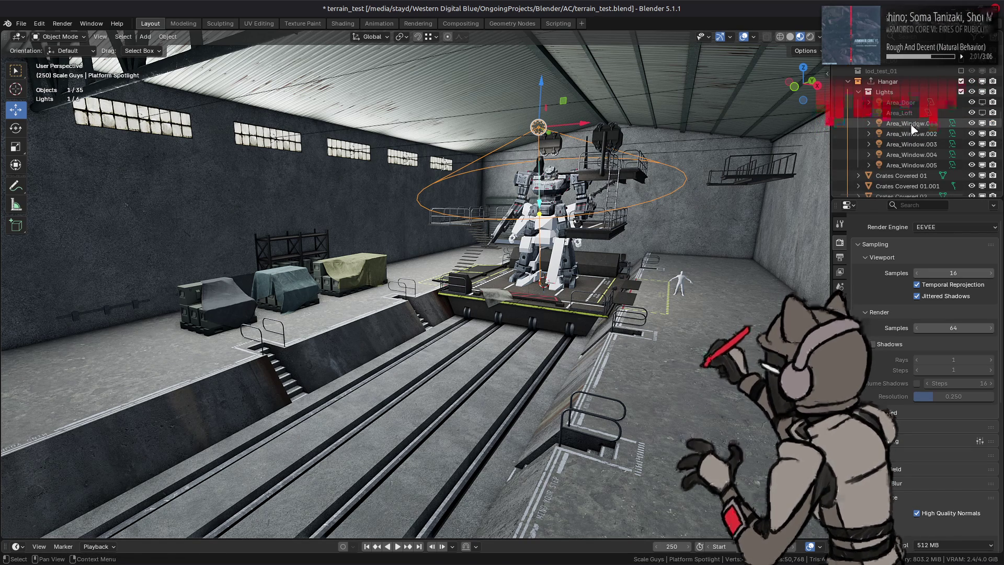
left_click(911, 124)
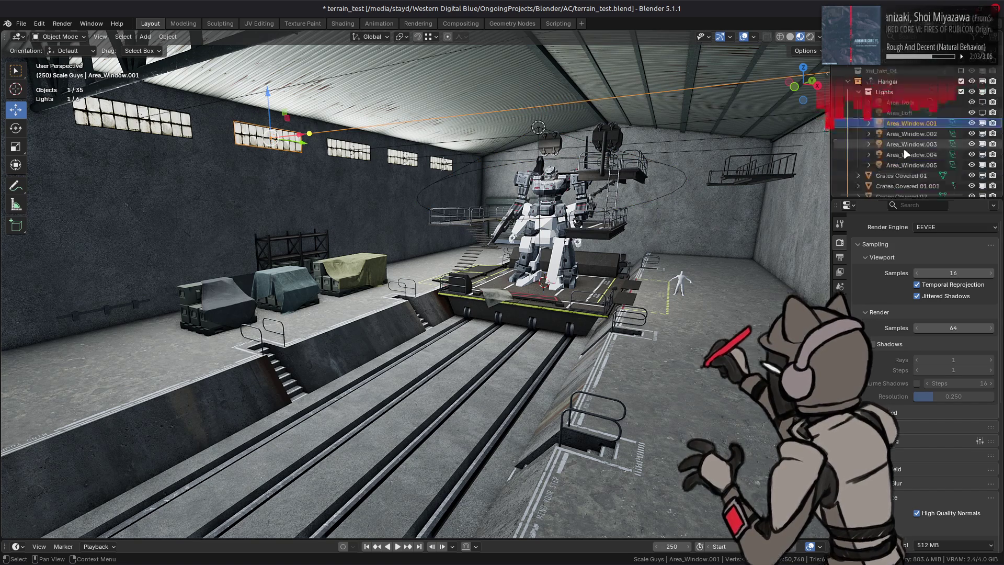
key("Down")
key("Down")
key("Down")
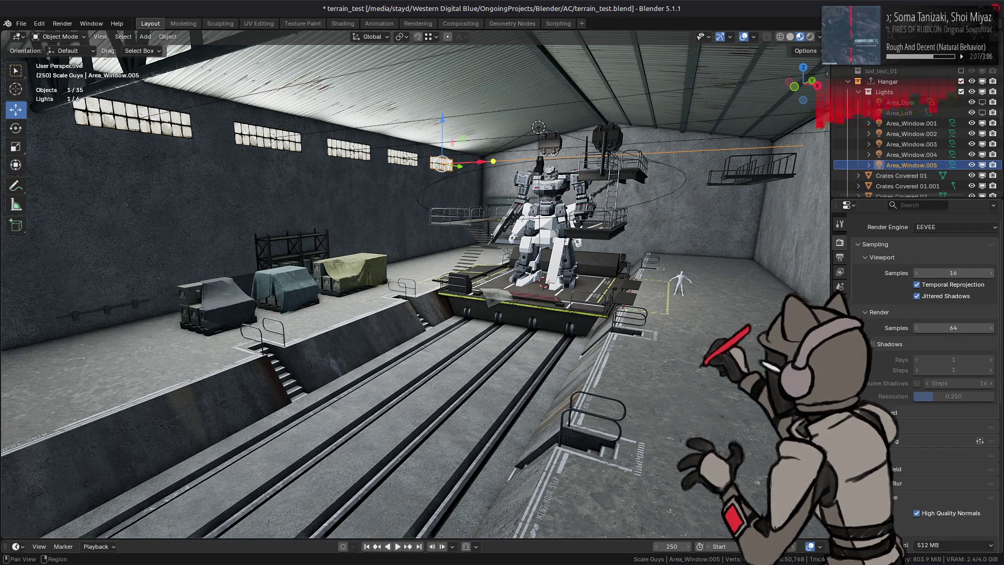
left_click(840, 379)
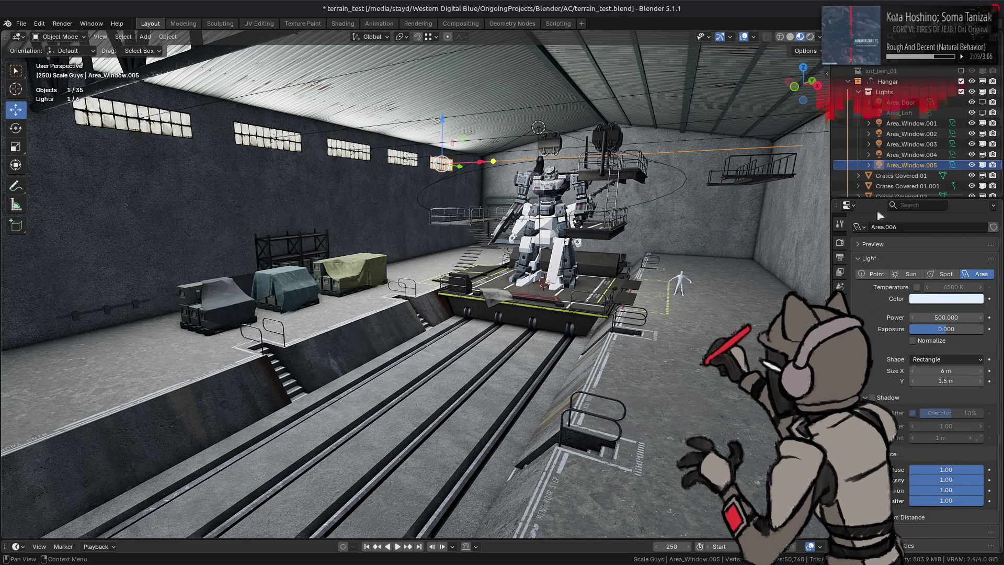
key("Up")
key("Up")
key("Up")
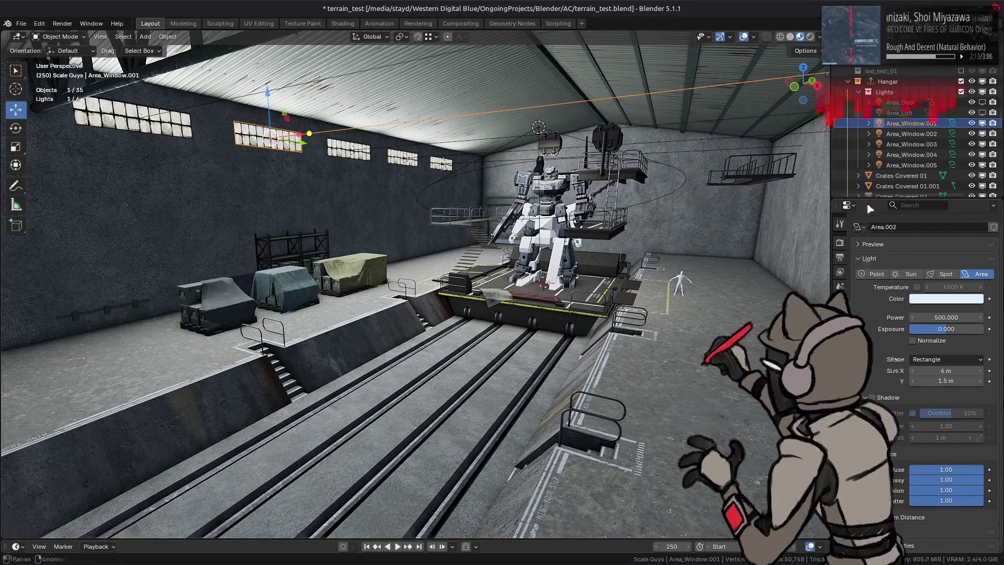
Select all five window lights and re-enable scene shadows with resolution 0.000.
left_click(904, 165, "ctrl")
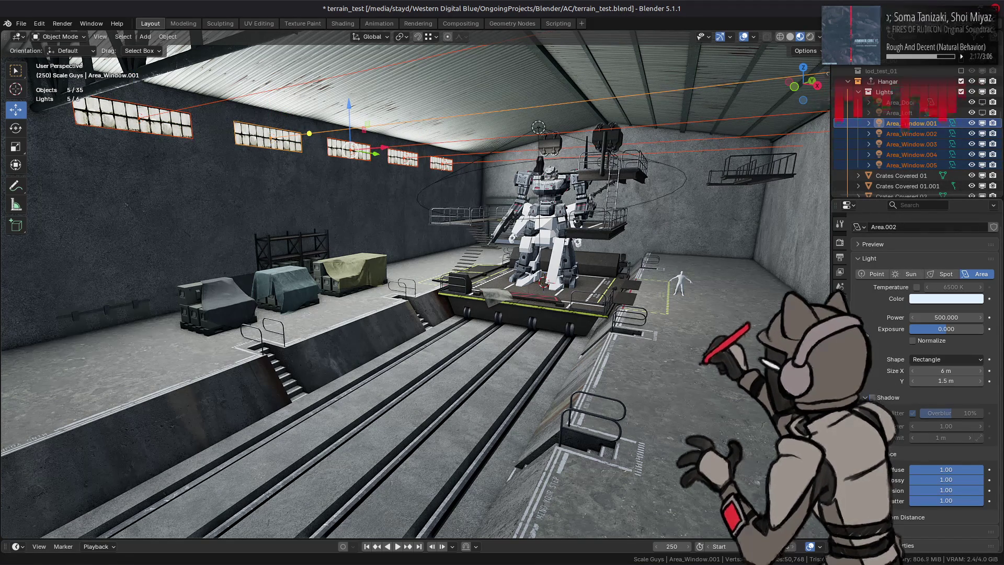
left_click(840, 245)
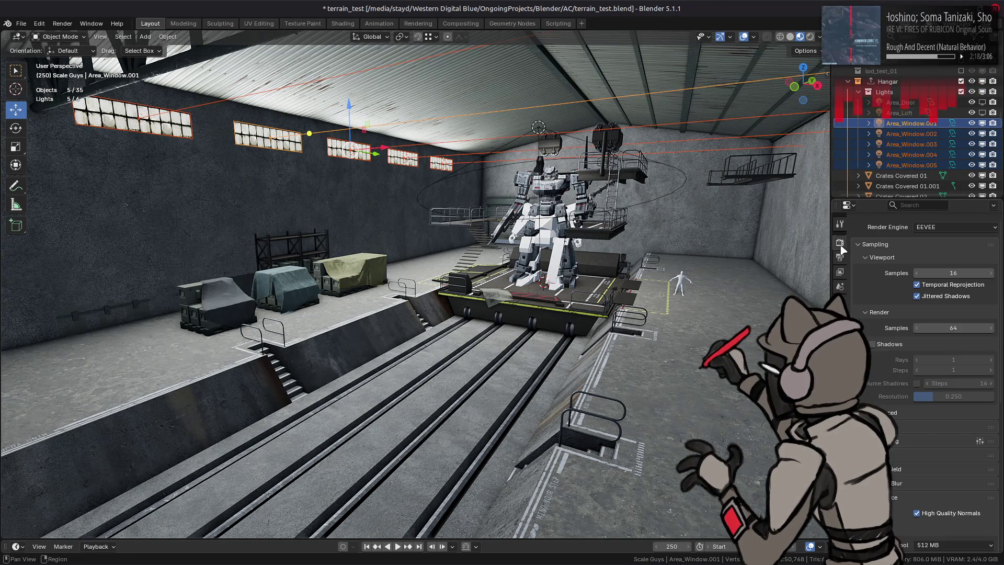
left_click(874, 345)
left_click_drag(954, 396, 923, 397)
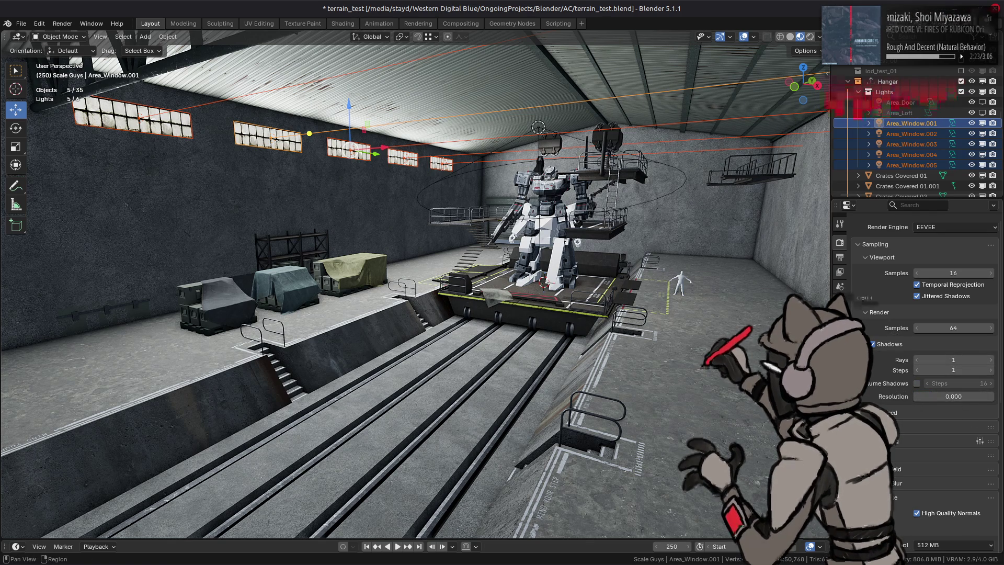
Enable Shadow and Jitter on the five window area lights.
left_click(841, 374)
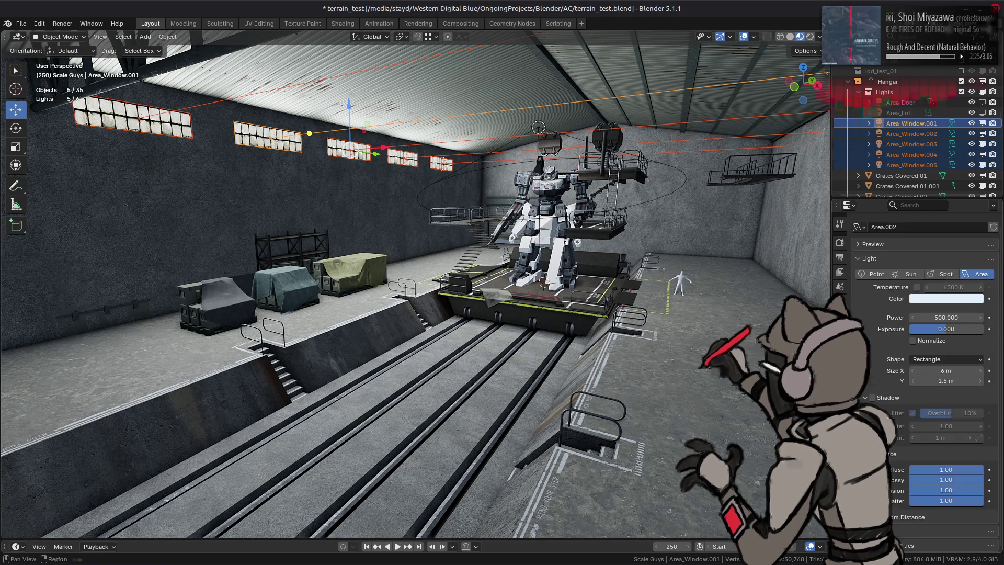
left_click(872, 397)
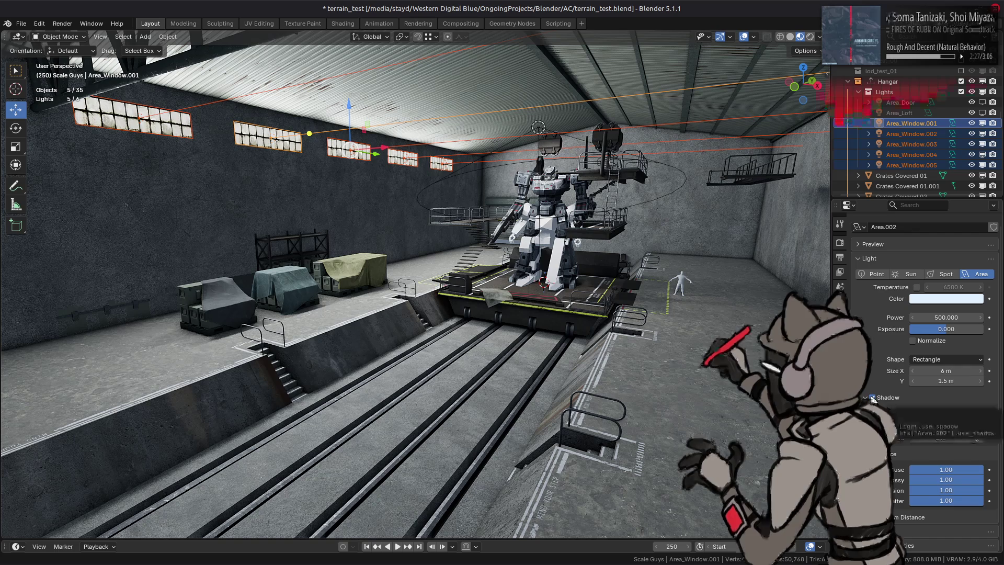
middle_click_drag(648, 308, 641, 309)
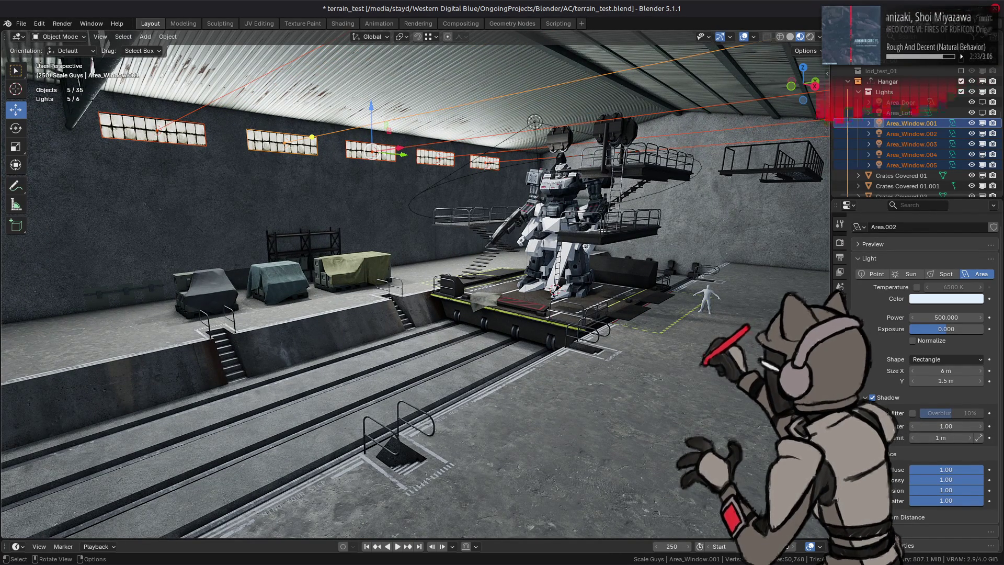
left_click(913, 414)
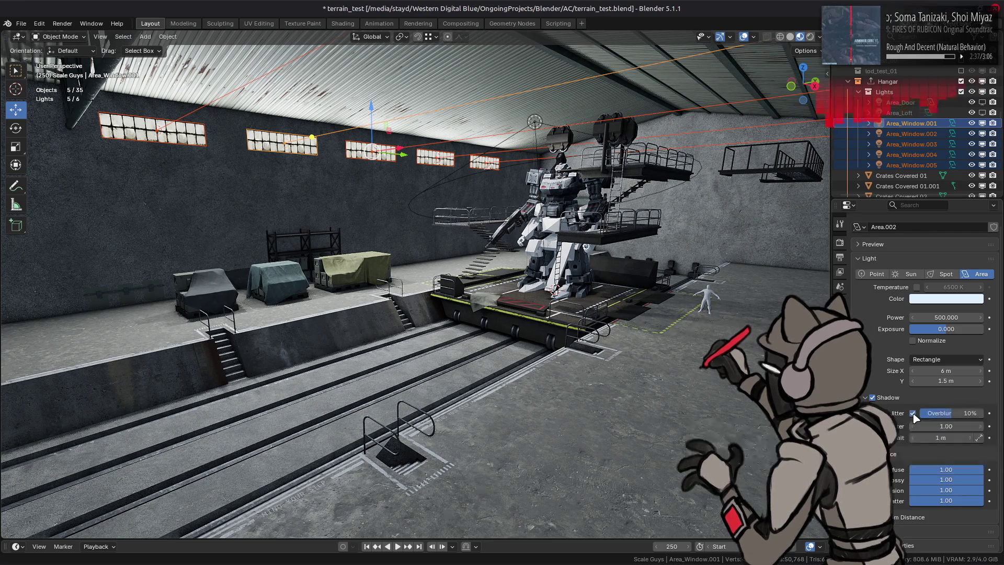
left_click(840, 242)
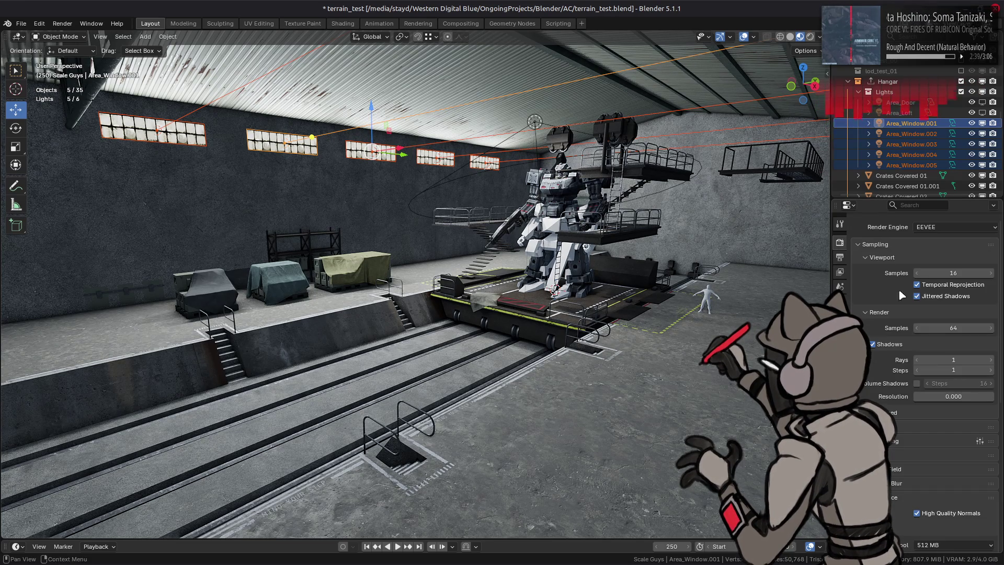
Enable jittered viewport shadows and switch scene shadows off again.
middle_click_drag(747, 309, 634, 314)
left_click(947, 297)
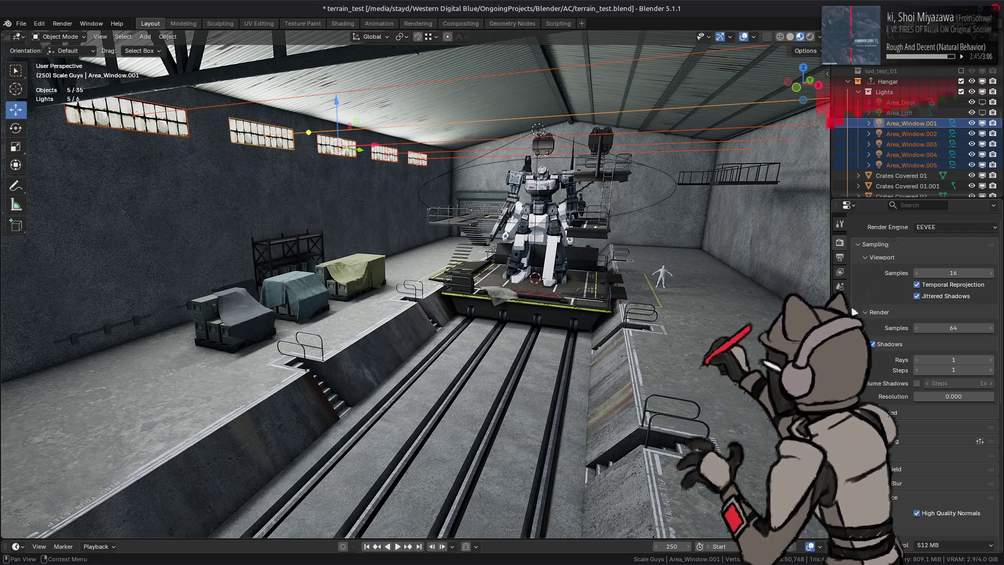
left_click(896, 345)
left_click_drag(898, 346, 889, 312)
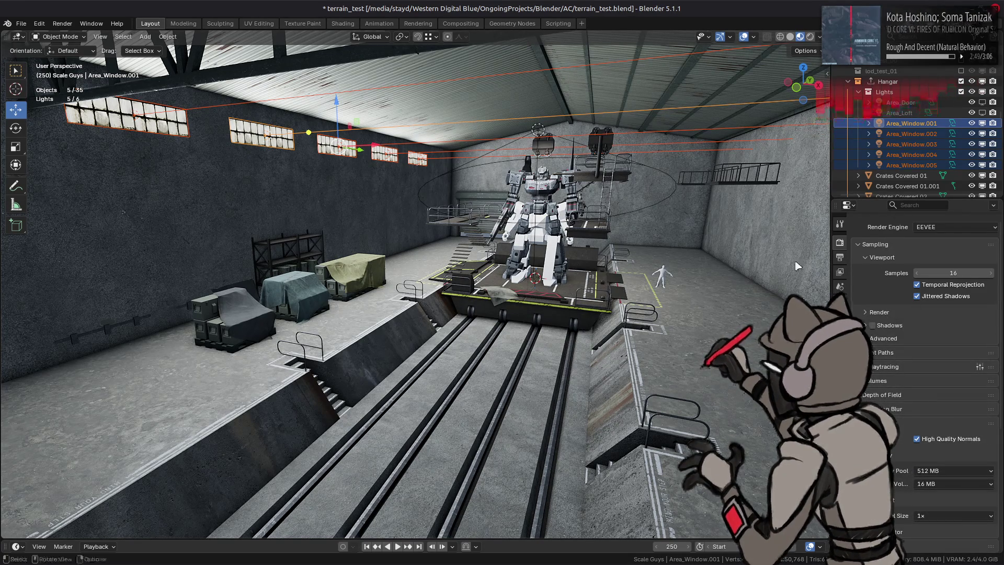
Turn off Scene World viewport lighting at strength 0 and disable the window lights' shadows.
left_click(819, 37)
left_click(761, 100)
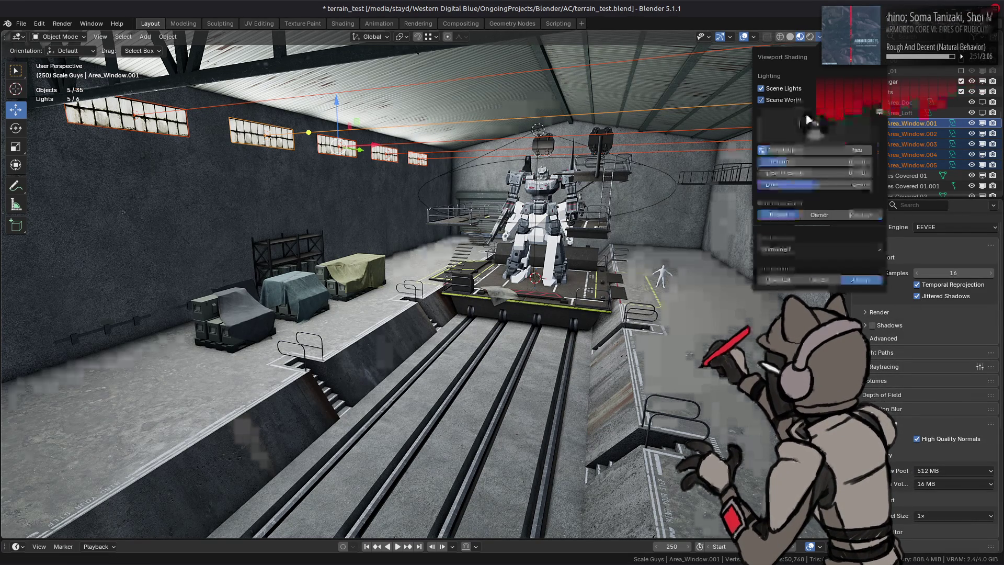
left_click_drag(816, 161, 571, 209)
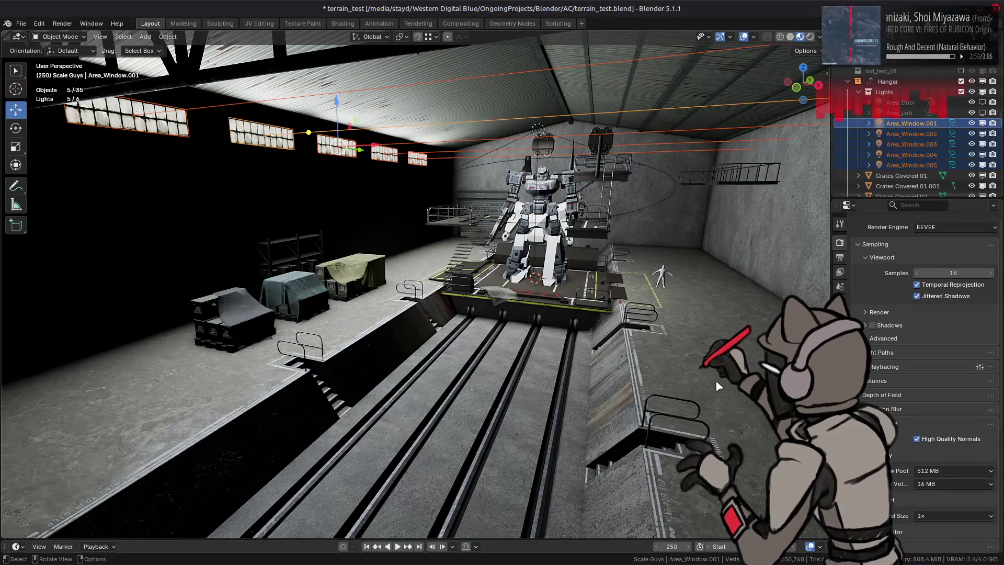
left_click(840, 372)
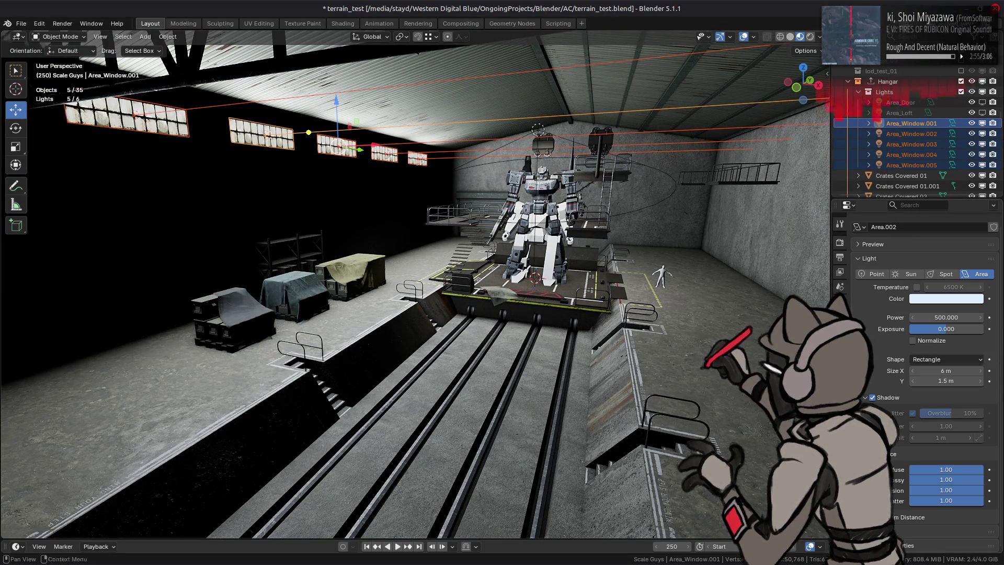
left_click(895, 397)
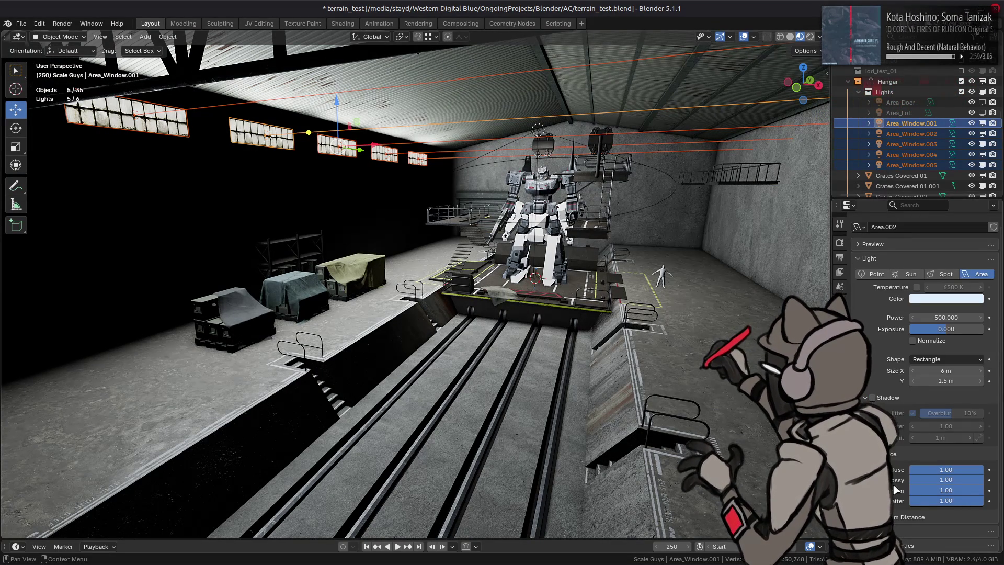
Enable Custom Distance on the window lights and try distances of 30 and 40 m.
scroll(894, 406, "down", 1)
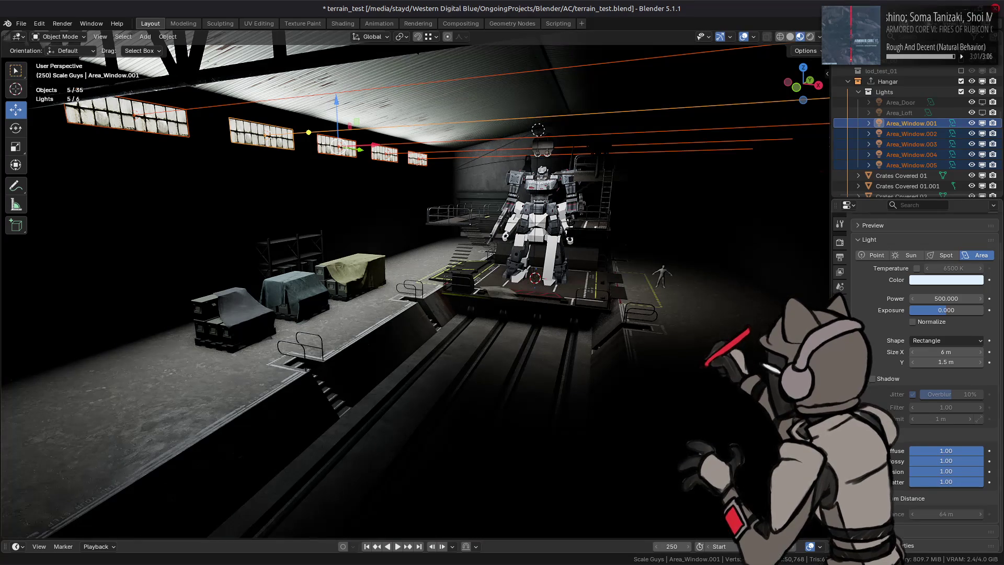
left_click(894, 499)
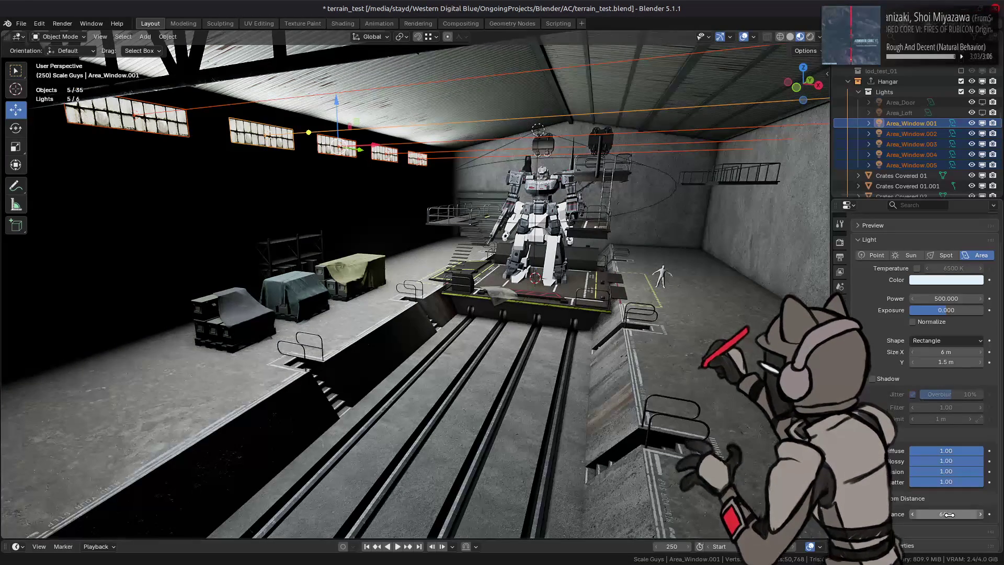
left_click(949, 514)
type("30")
key("Return")
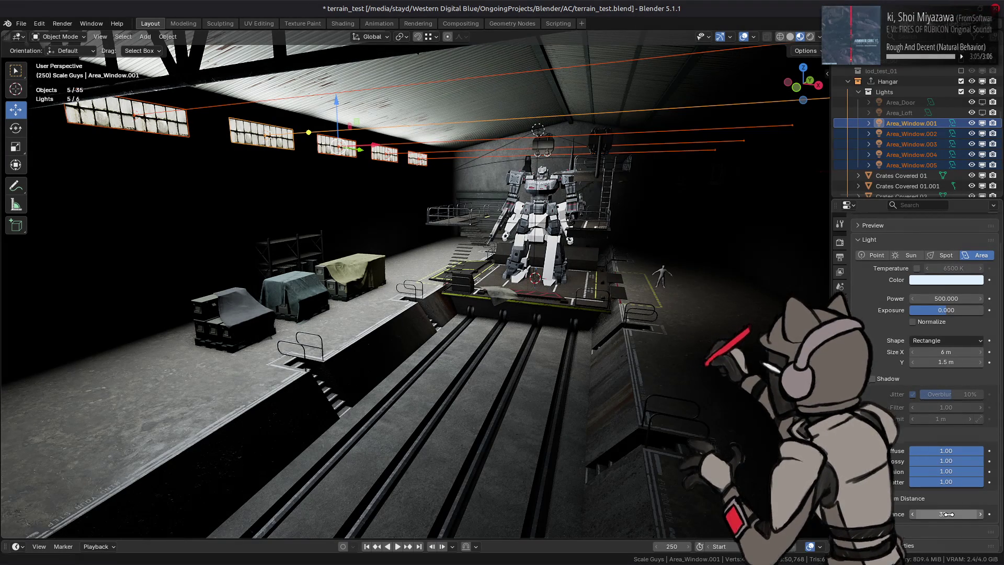
type("0")
key("Return")
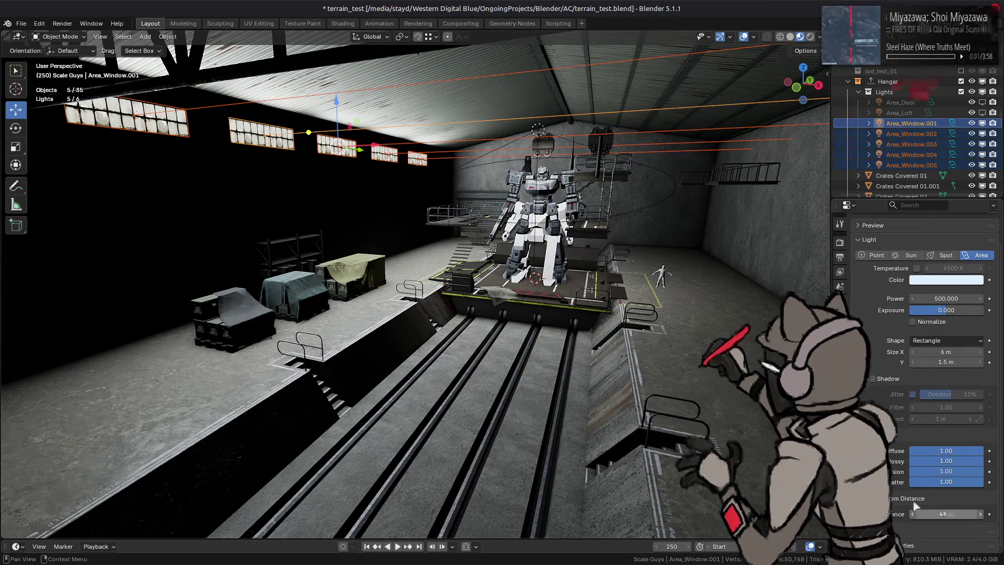
middle_click_drag(659, 330, 678, 321)
Try 36 and 42 m before settling the custom light distance on 48 m.
left_click(949, 514)
type("4")
key("Return")
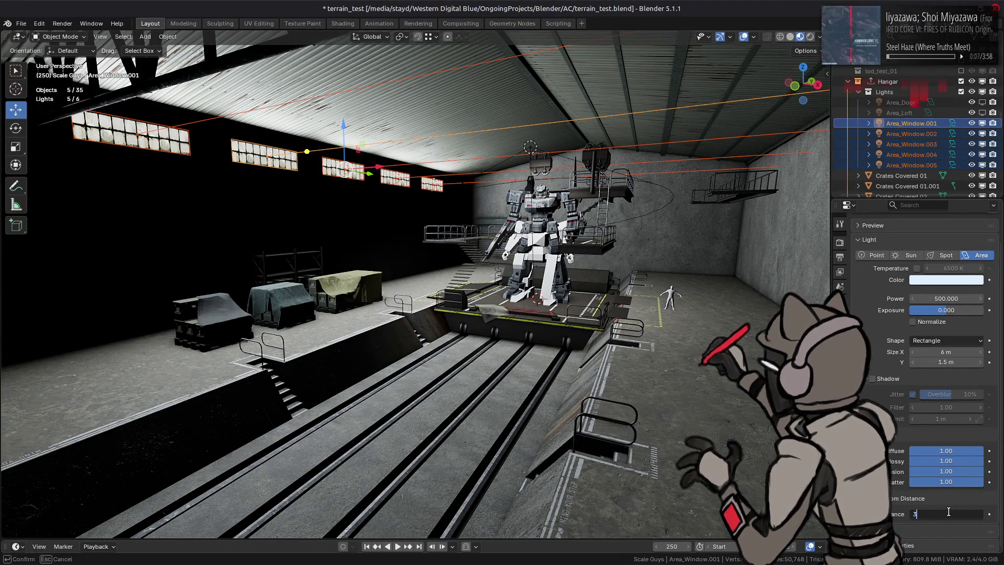
type("6")
key("Return")
left_click(949, 514)
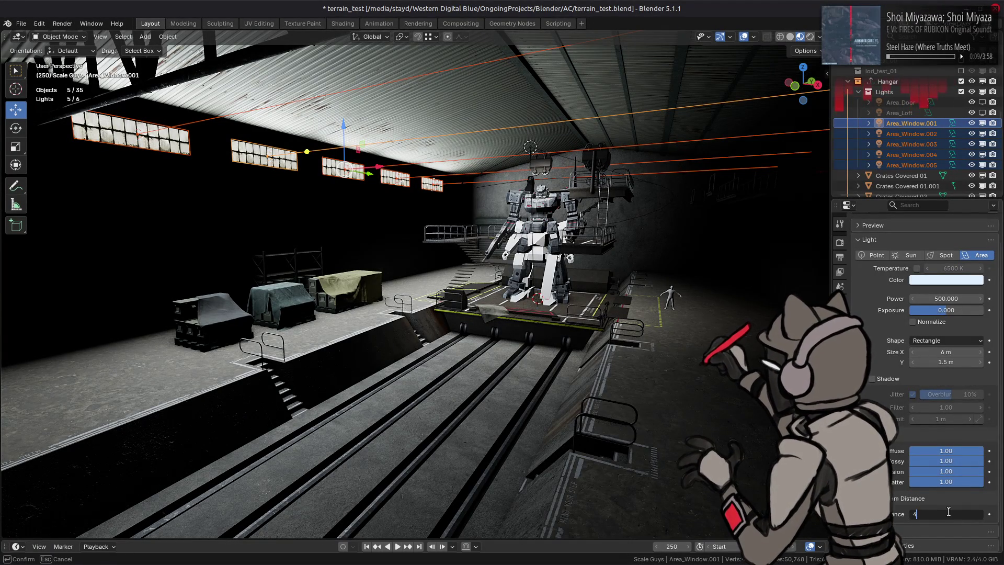
type("8")
key("Return")
left_click(949, 513)
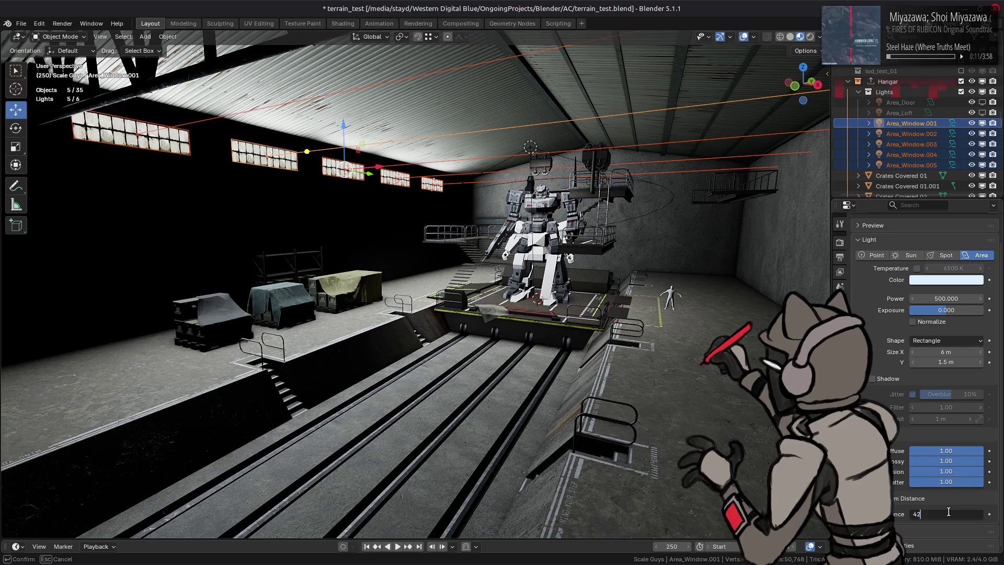
key("Return")
left_click(949, 514)
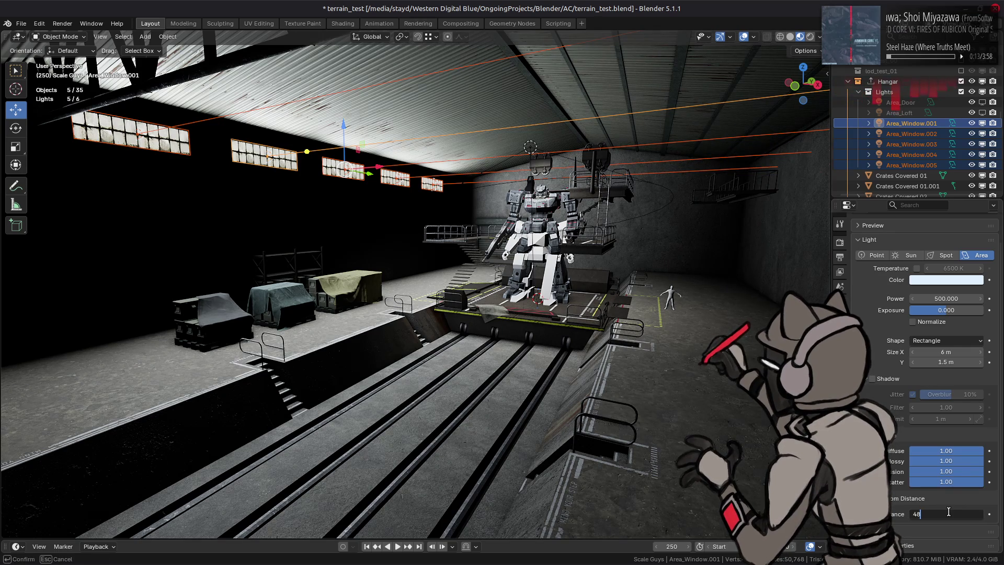
key("Return")
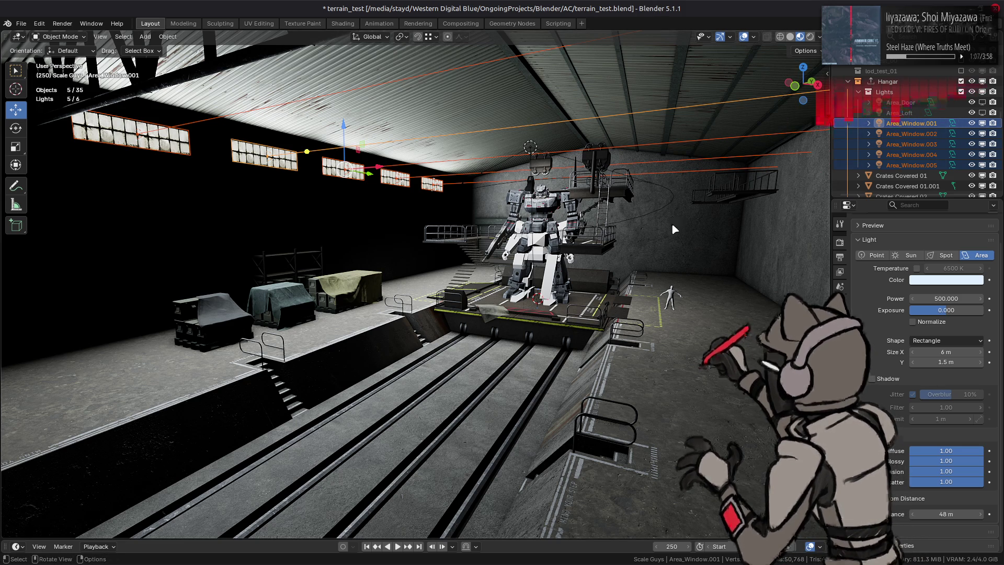
middle_click_drag(675, 229, 779, 272)
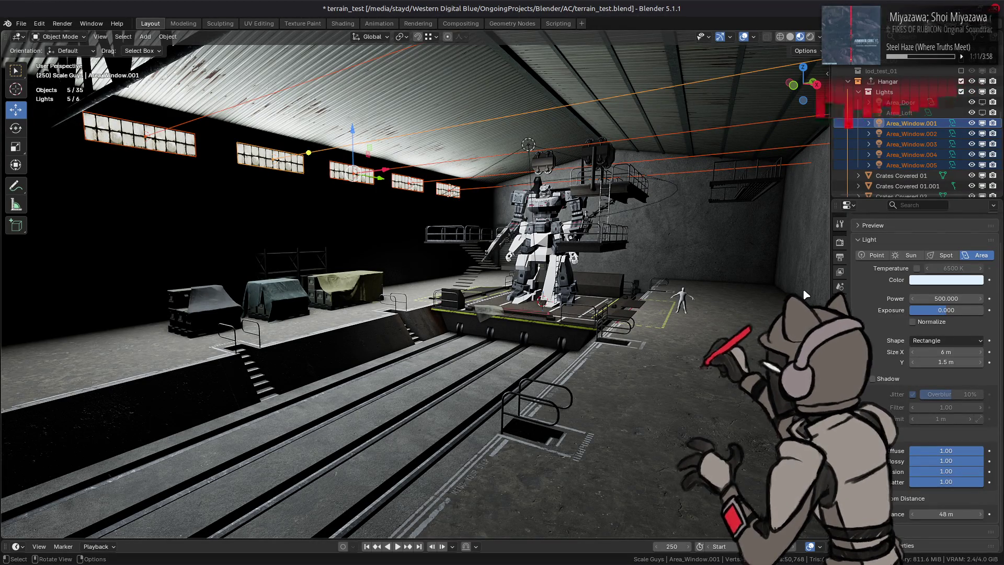
left_click(917, 268)
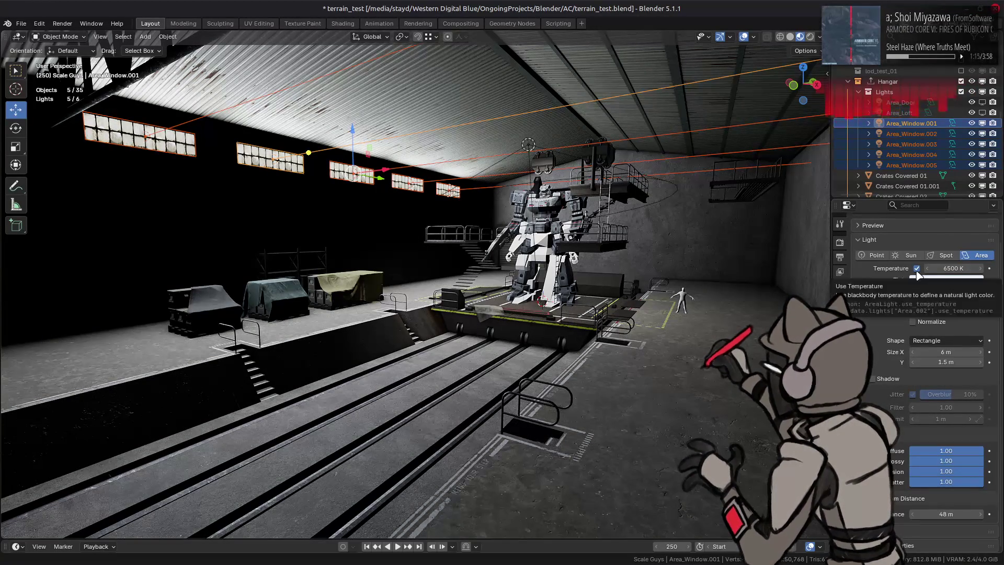
mouse_move(936, 268)
left_mouse_down()
mouse_move(946, 269)
mouse_move(916, 268)
mouse_move(949, 269)
left_mouse_up()
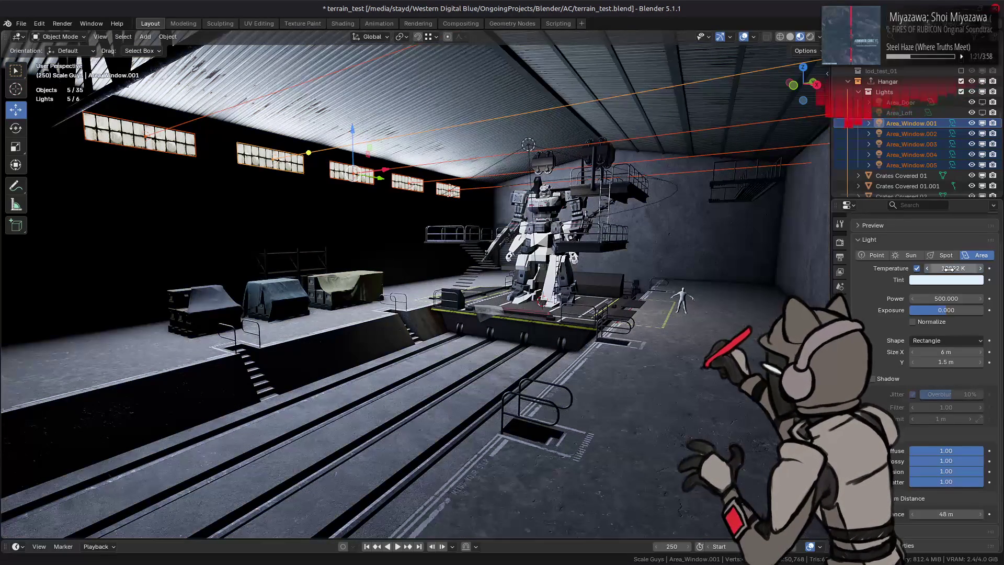
left_click(950, 269)
type("6500")
key("Return")
left_click(917, 269)
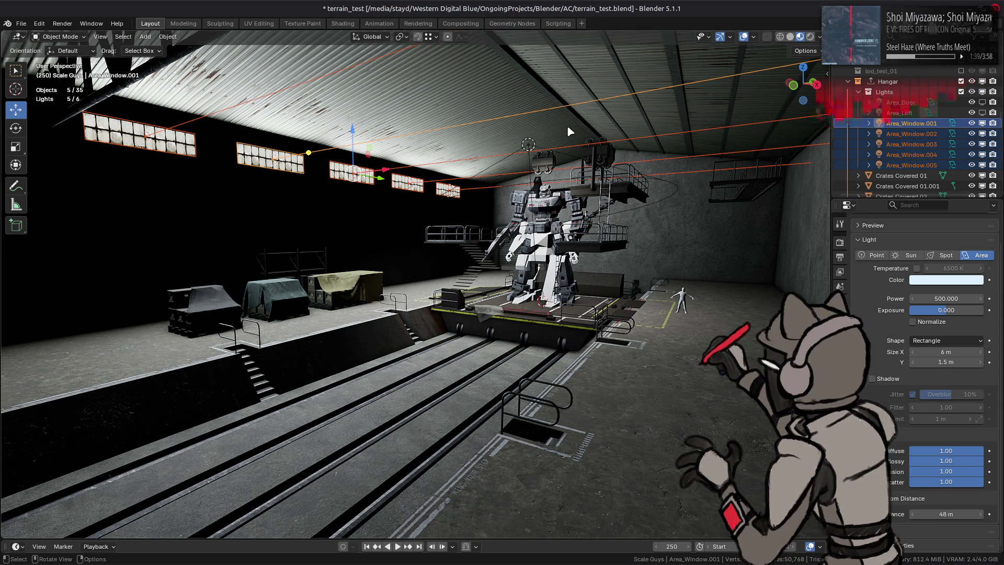
Save terrain_test.blend and check the Render settings.
middle_click_drag(544, 204, 579, 196)
key("ctrl+s")
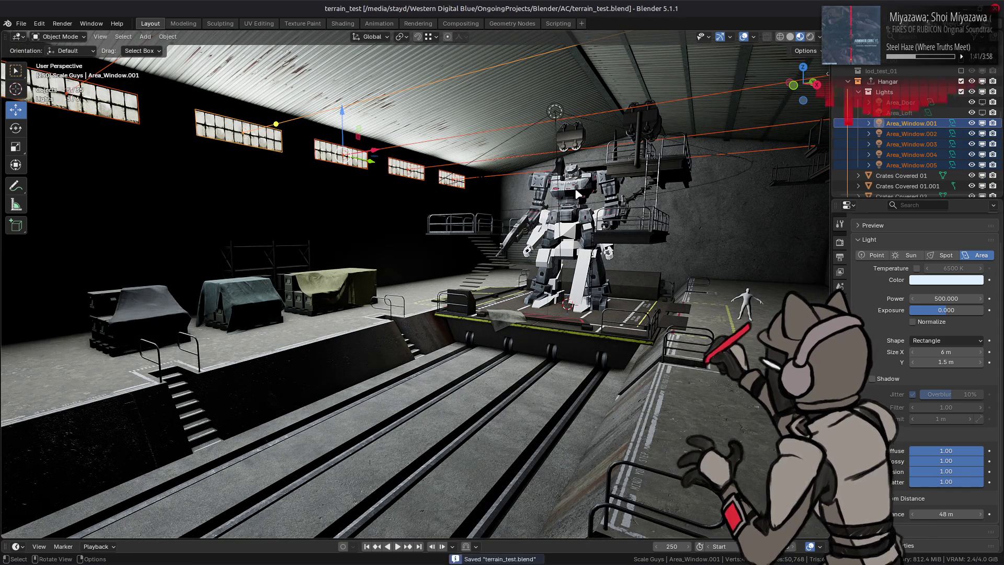
left_click(840, 243)
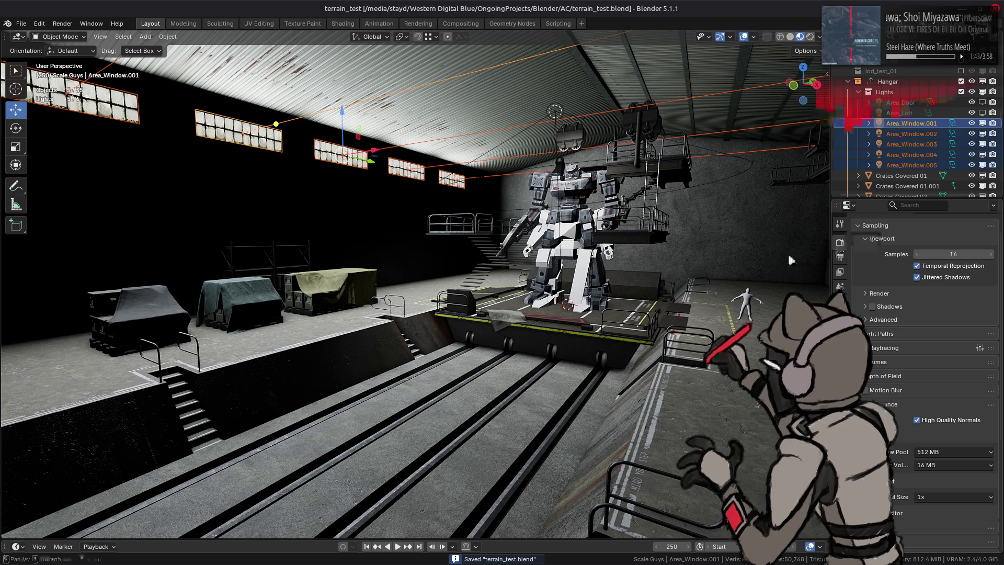
mouse_move(664, 564)
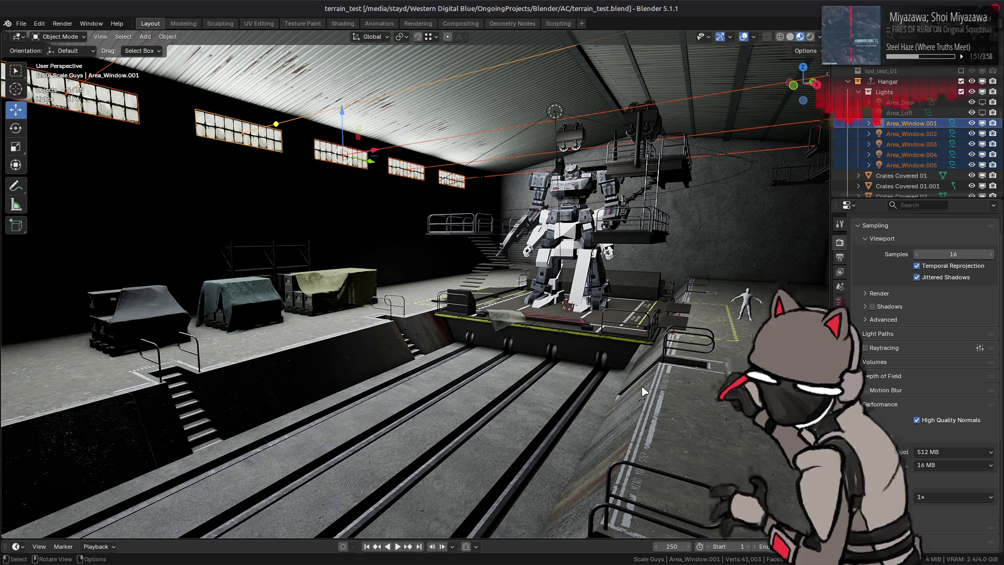
Turn on Normalize for the window area lights' power.
middle_click_drag(645, 391, 680, 390)
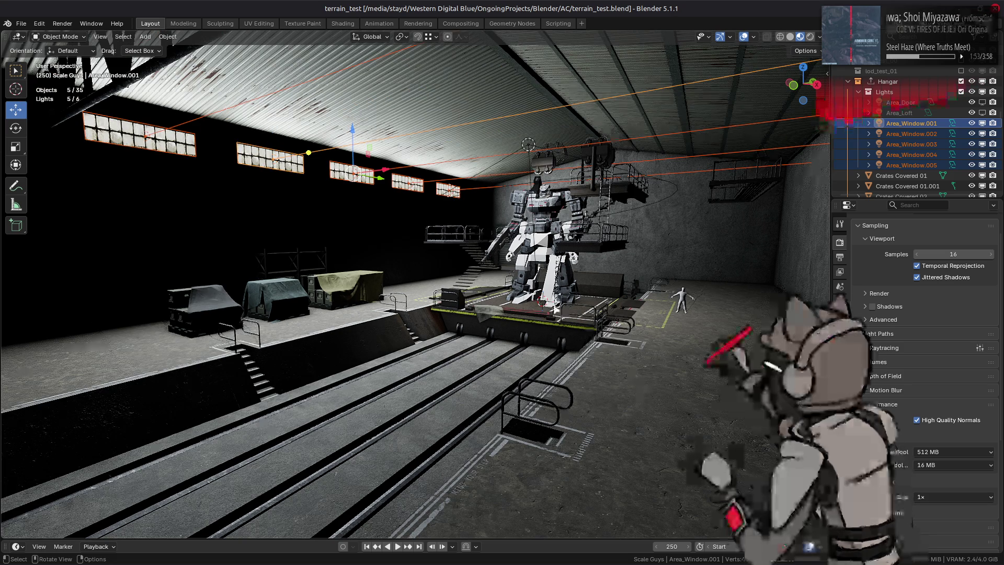
left_click(840, 379)
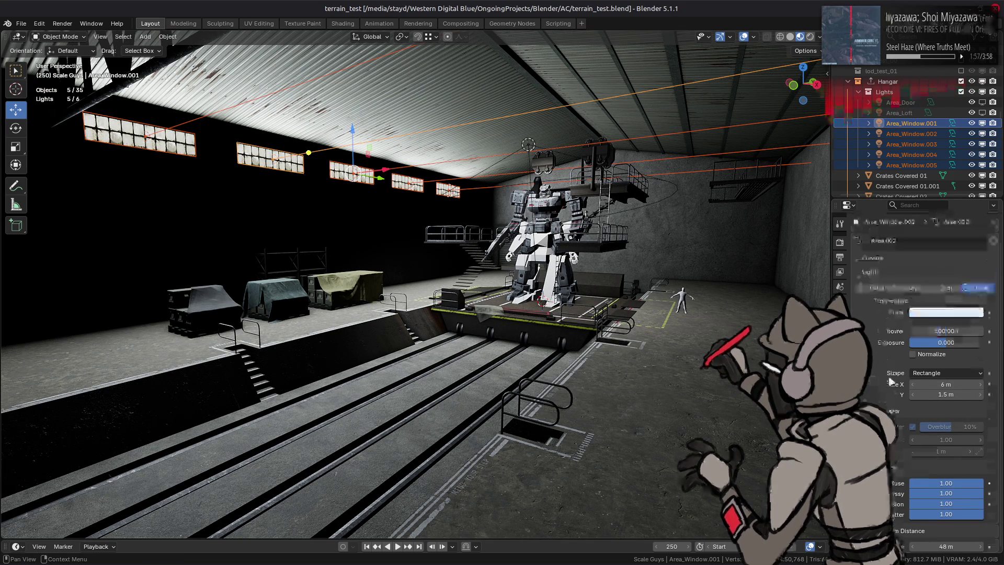
scroll(921, 354, "up", 2)
left_click(912, 354)
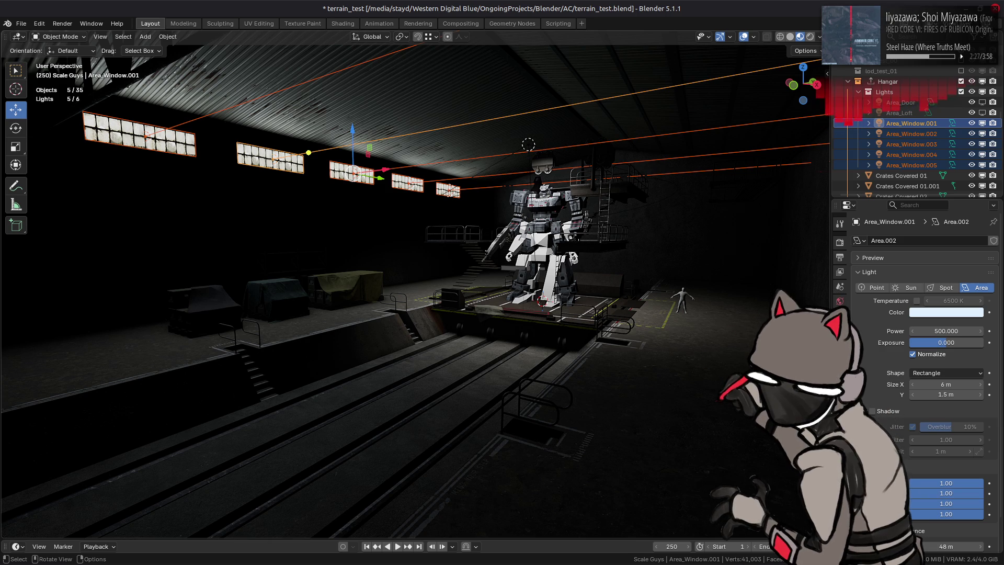
Set the window lights' power to 1500 W and look over the hangar.
left_click(948, 331)
type("0")
key("Return")
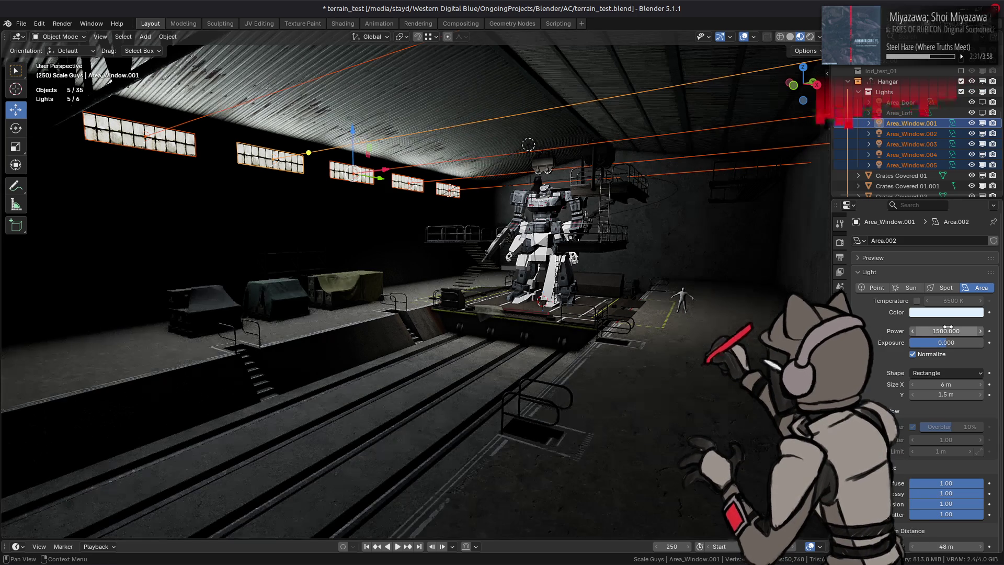
middle_click_drag(575, 309, 605, 313)
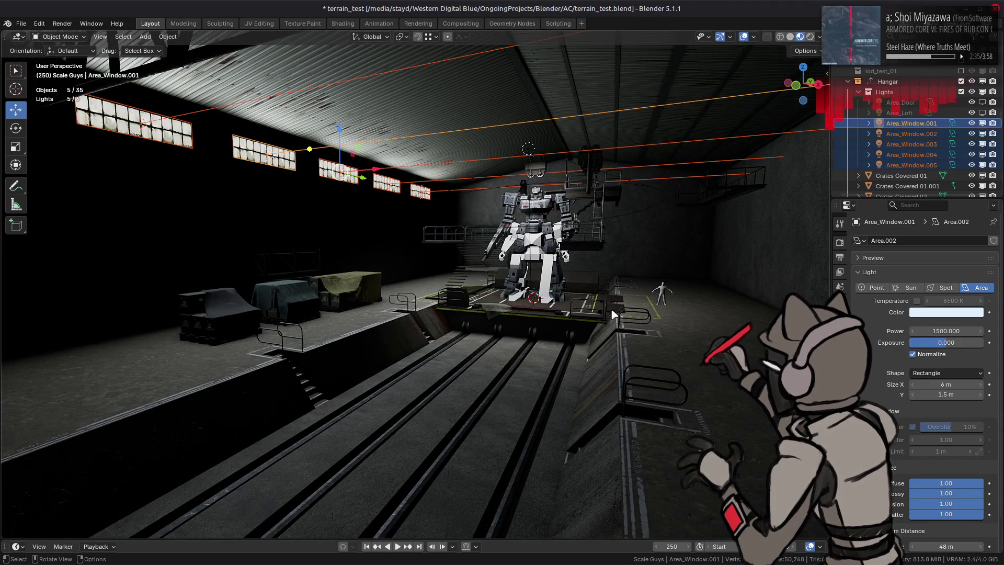
scroll(613, 311, "up", 2)
middle_click_drag(600, 256, 588, 241)
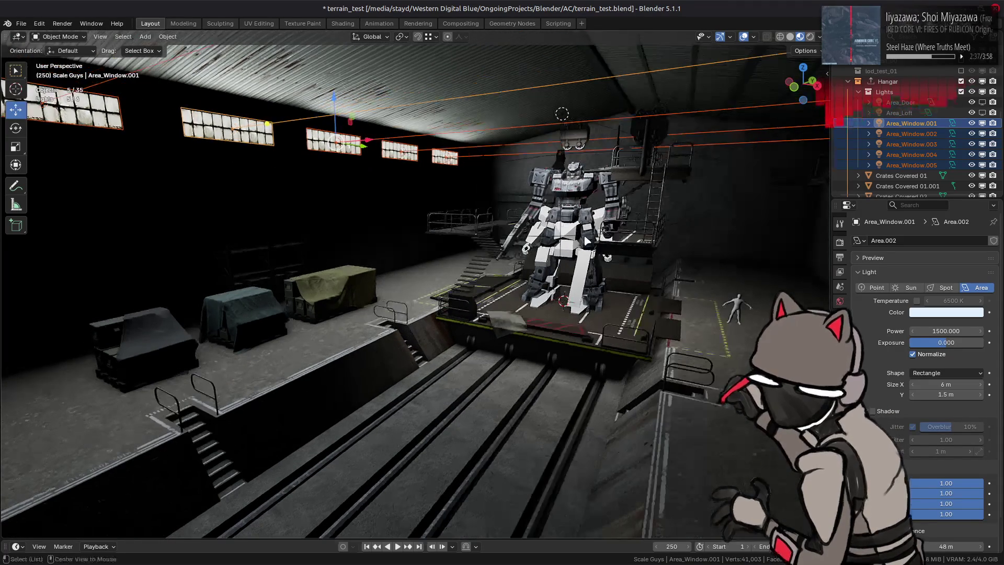
Deselect everything and save the scene as terrain_test.blend.
key("alt+a")
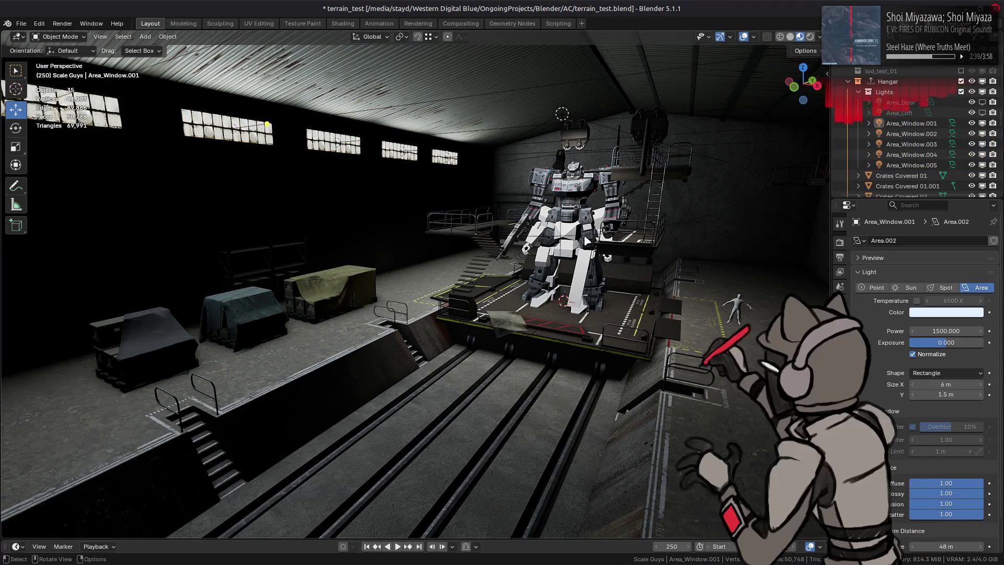
key("ctrl")
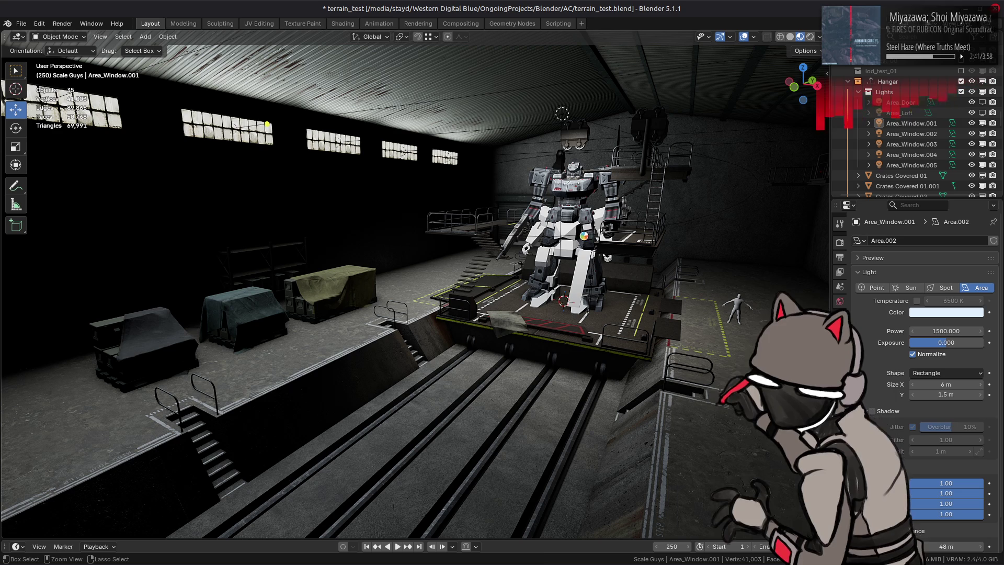
key("ctrl+s")
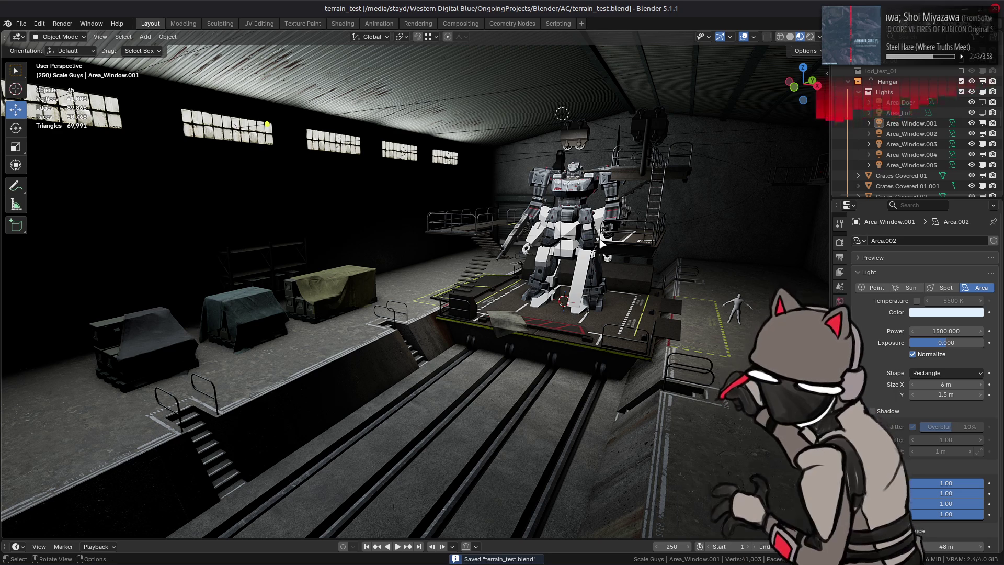
key("ctrl")
key("alt+Tab")
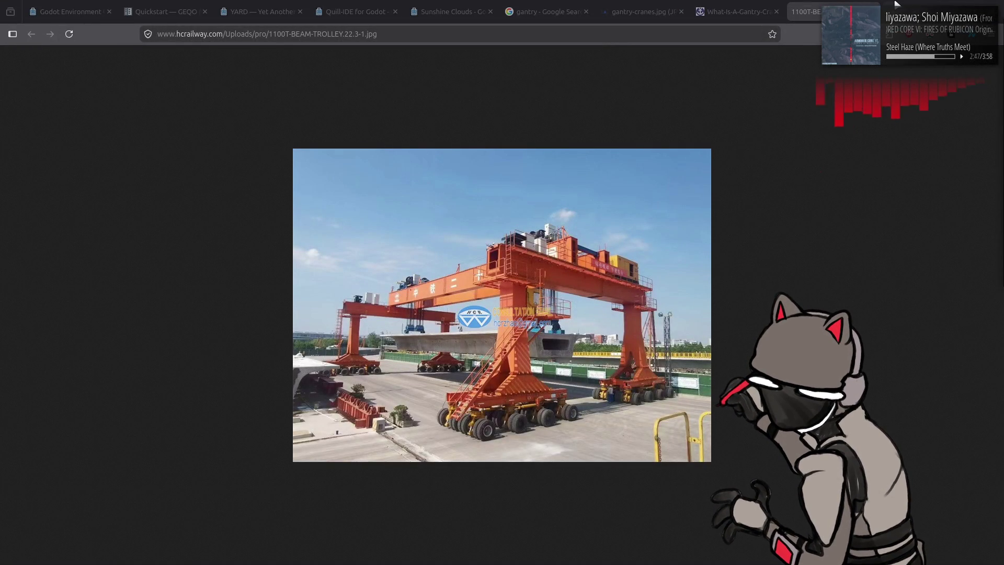
Load blender.org in a new Firefox tab.
key("ctrl+t")
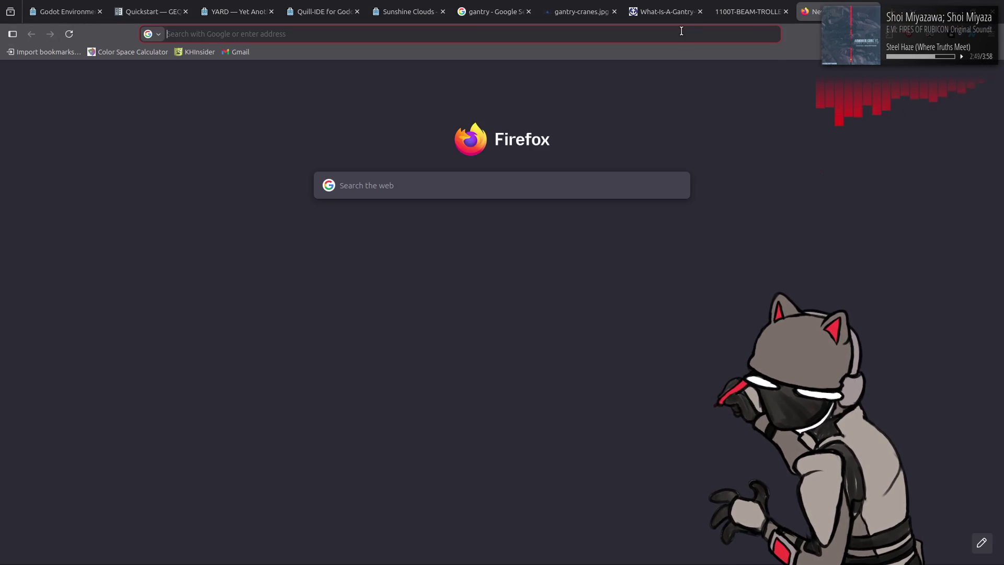
type("blender.org")
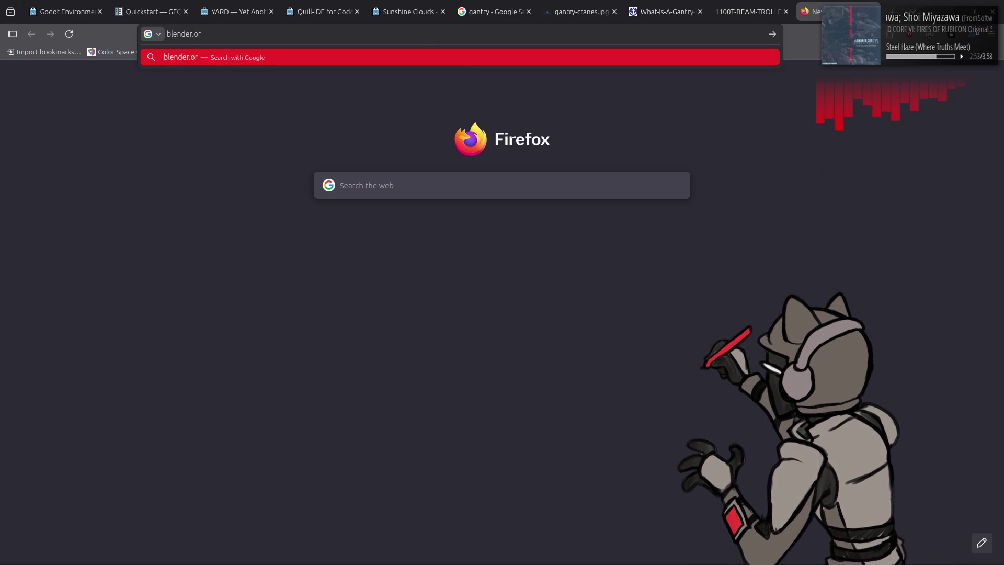
key("Return")
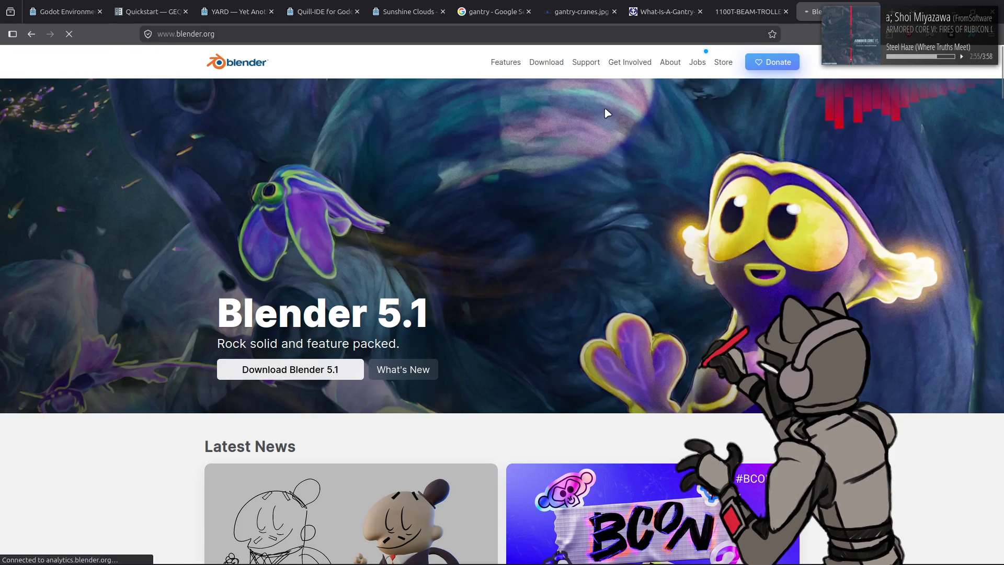
Go from the Download page through Previous Versions to the index of all Blender releases.
left_click(546, 62)
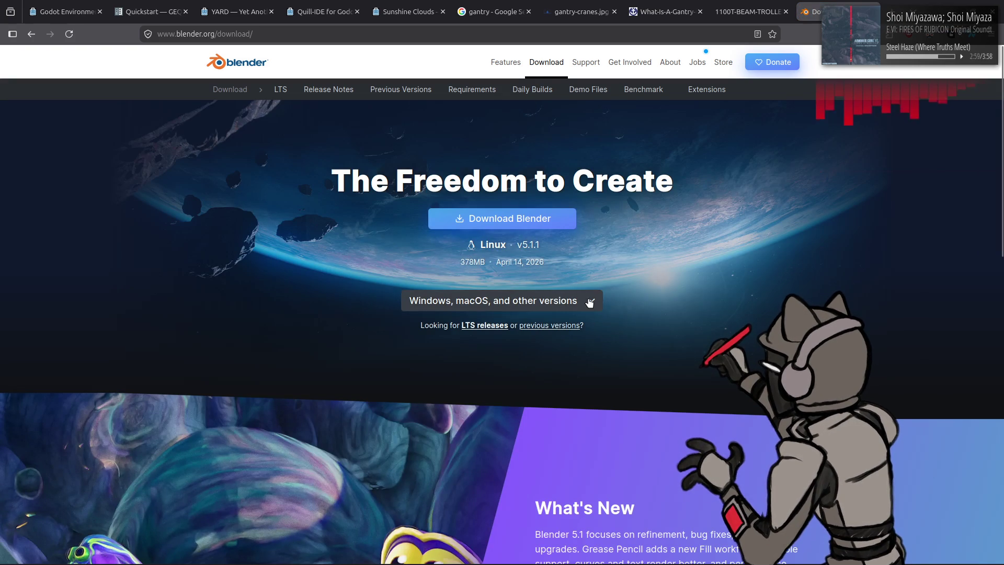
left_click(591, 301)
scroll(597, 357, "down", 3)
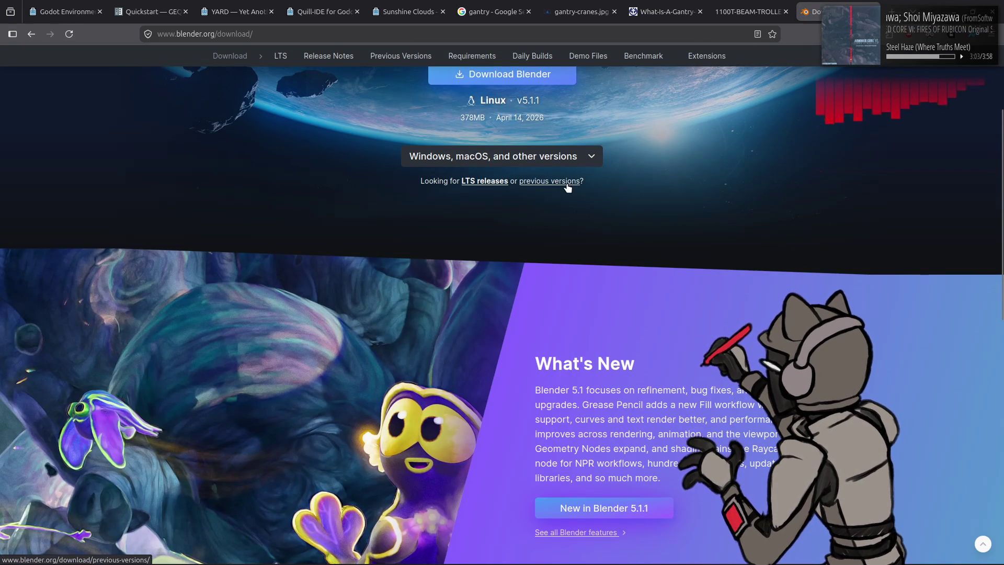
left_click(549, 181)
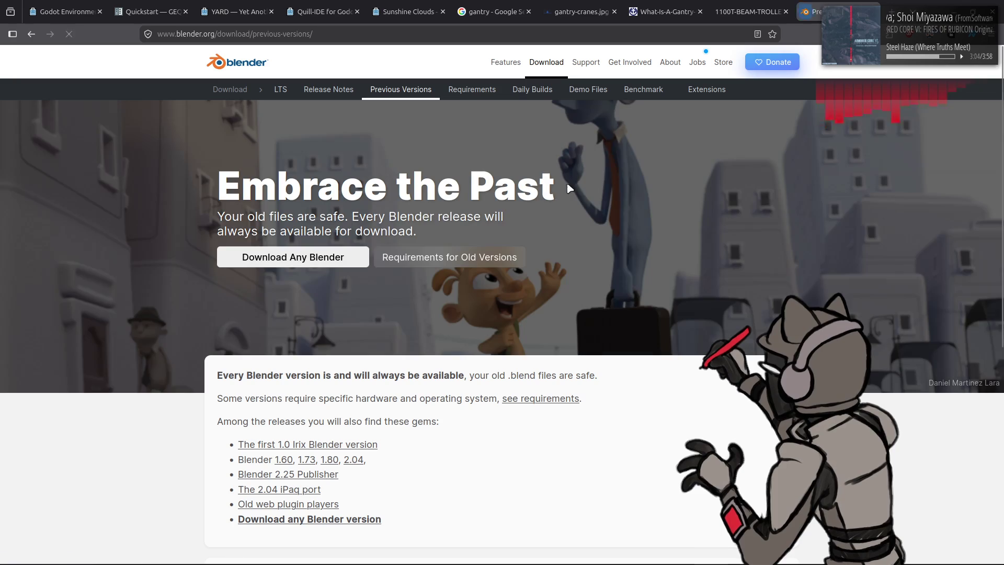
left_click(340, 265)
key("alt+Left")
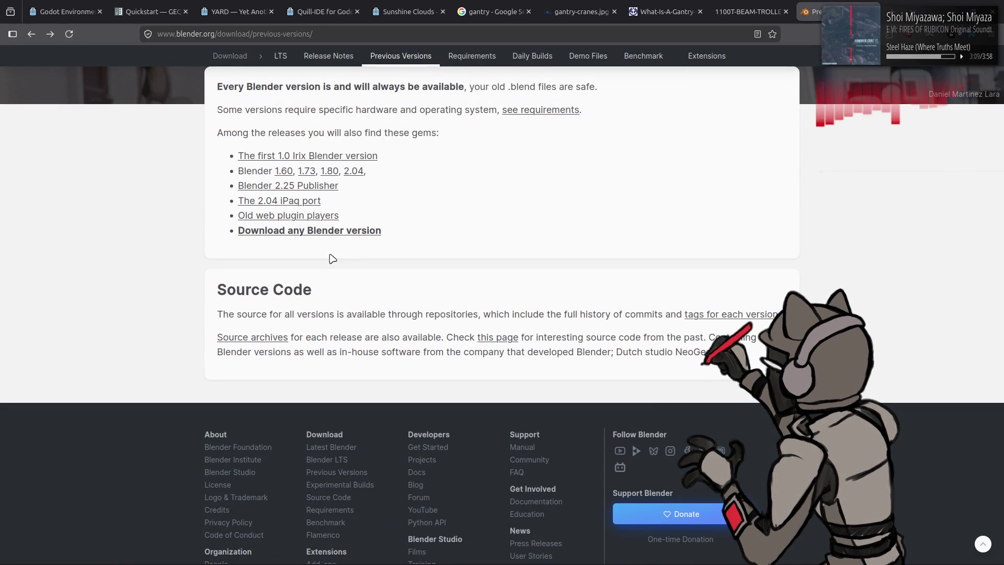
key("alt+Right")
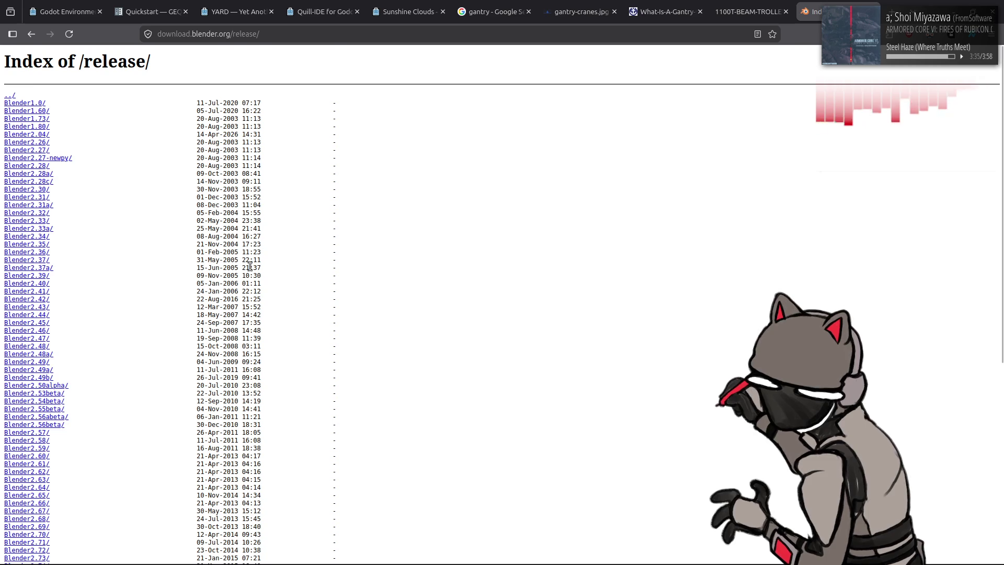
Download blender-3.6.23-linux-x64.tar.xz from the Blender3.6 folder and open the finished archive.
scroll(241, 269, "down", 10)
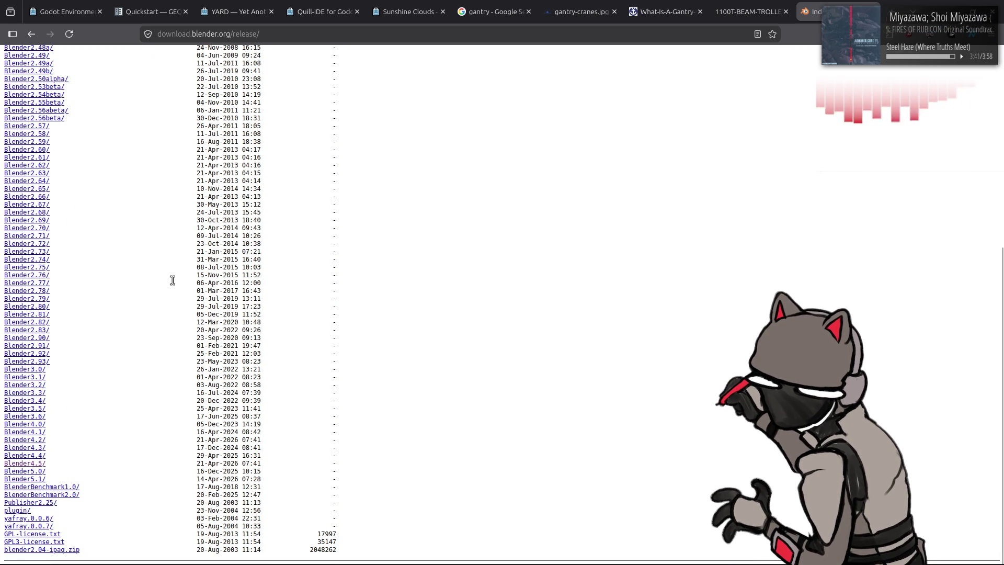
left_click(34, 417)
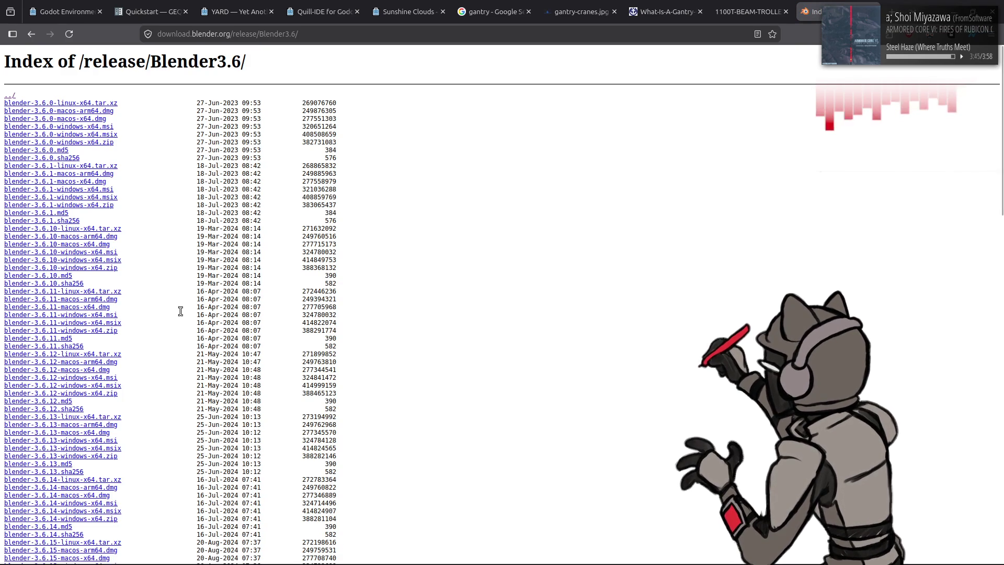
scroll(181, 311, "down", 15)
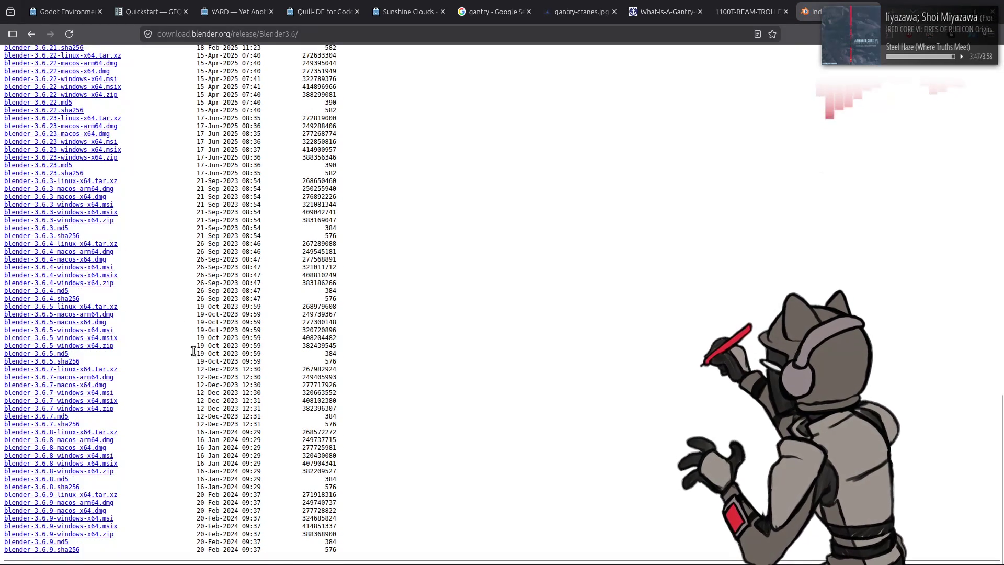
scroll(185, 373, "up", 5)
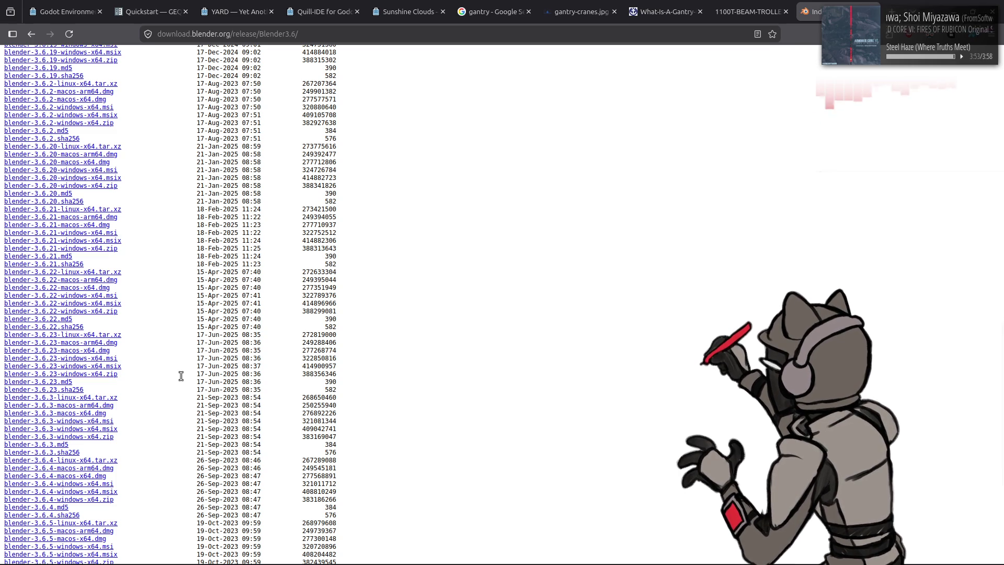
left_click(99, 339)
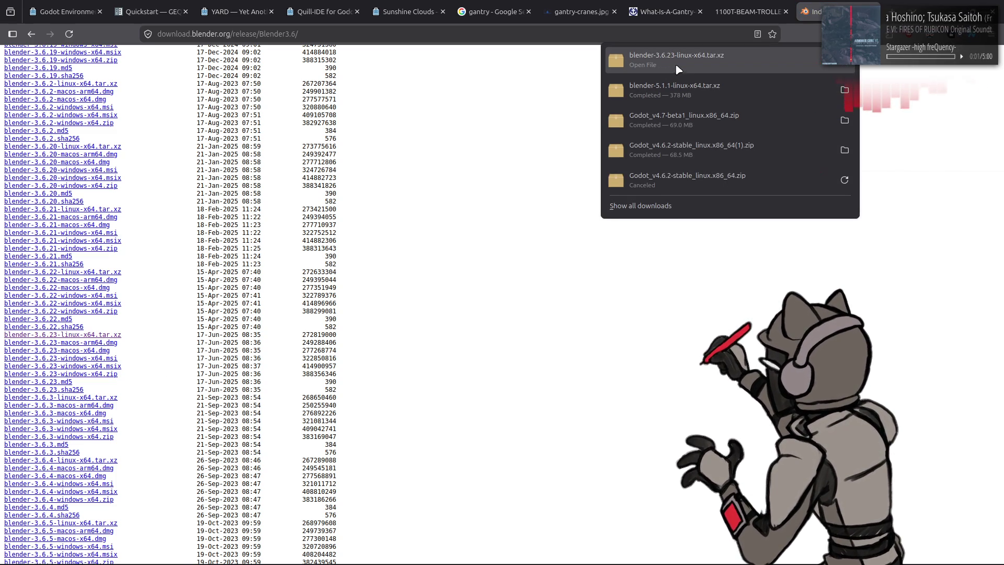
left_click(651, 93)
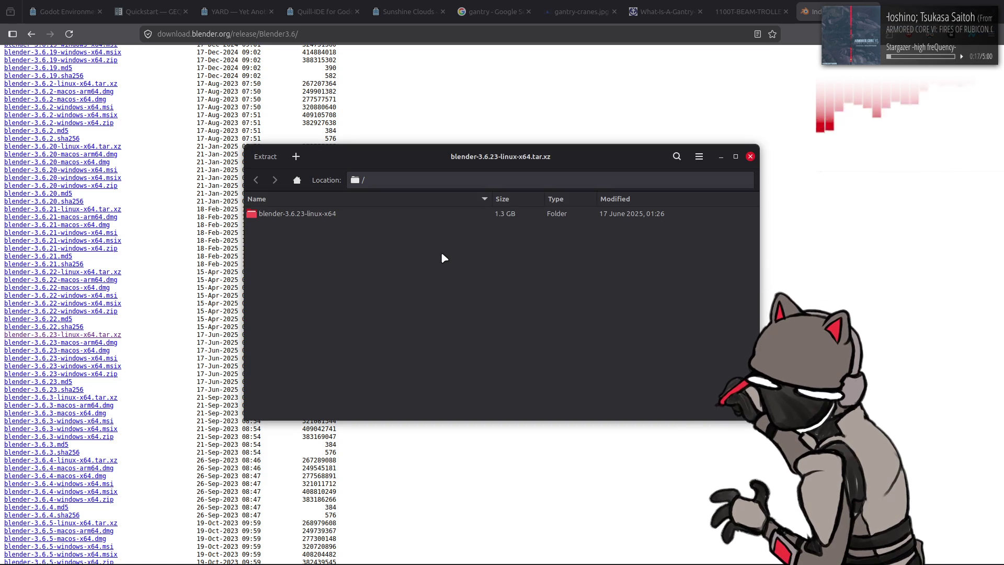
Bring the file manager window to the front from Archive Manager.
key("alt+Tab")
key("alt+Tab")
key("alt+Tab")
key("alt+Tab")
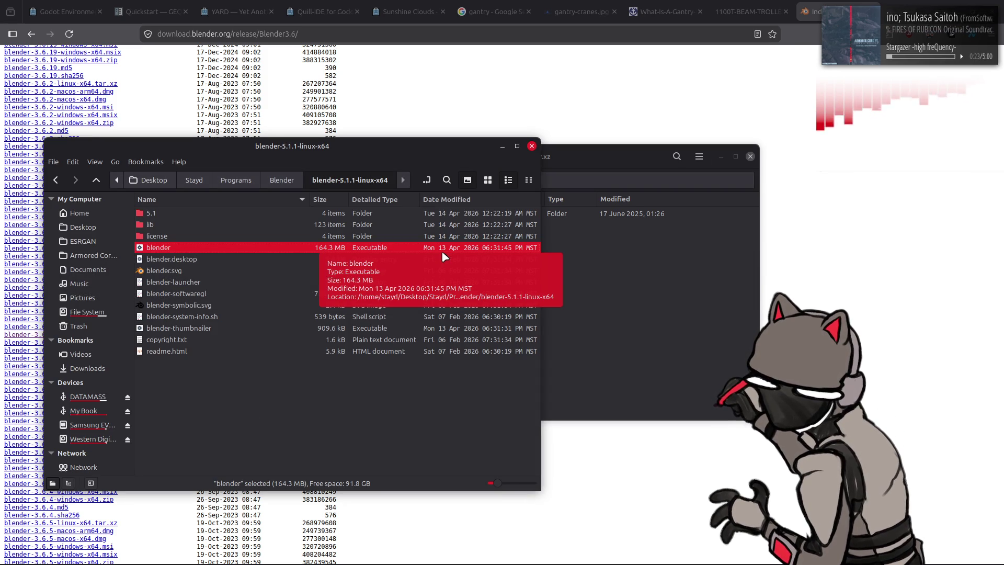
Extract blender-3.6.23-linux-x64 from the archive into the Blender folder, then close Archive Manager.
left_click(617, 231)
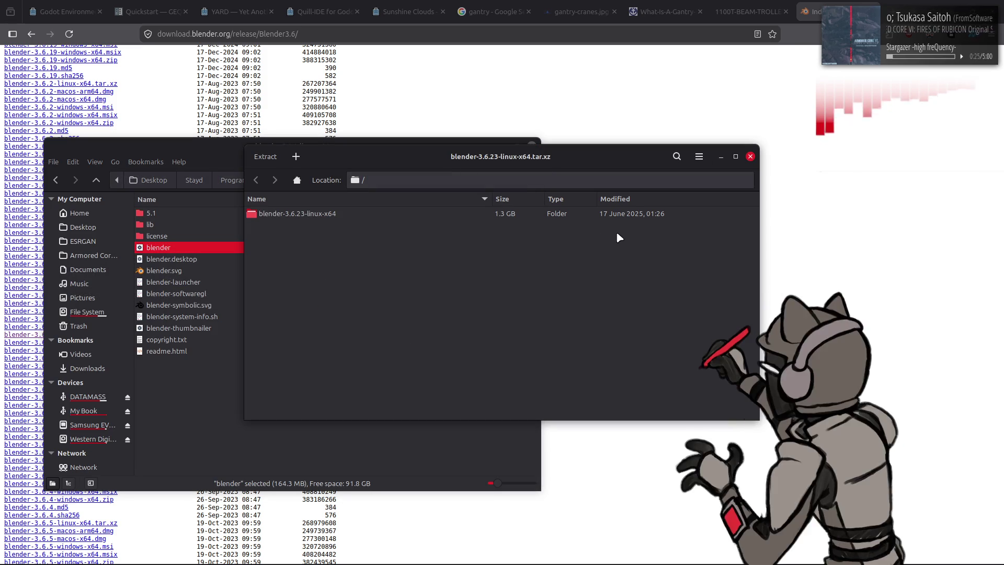
left_click(226, 351)
key("alt+Up")
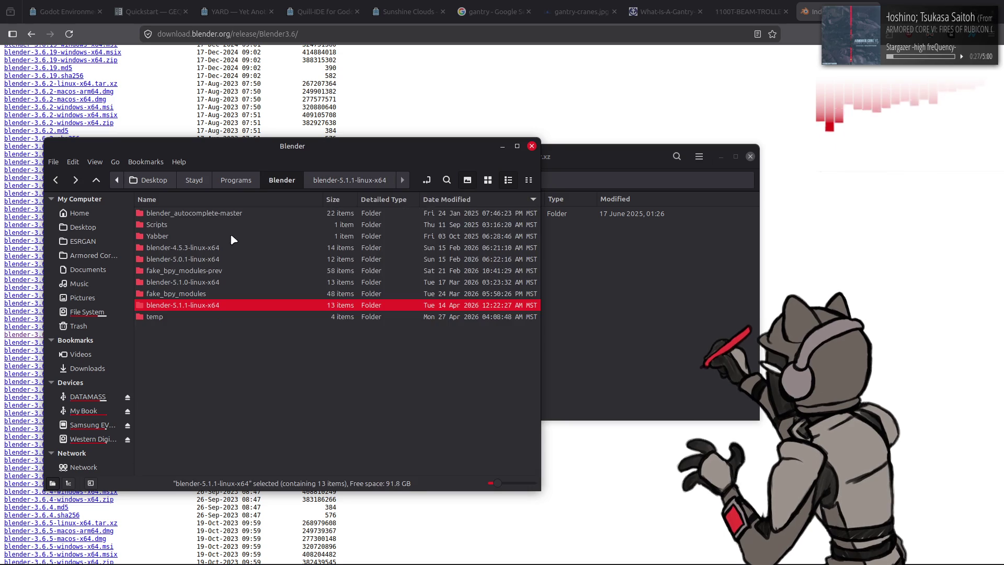
left_click(596, 161)
mouse_move(296, 216)
left_mouse_down()
mouse_move(183, 385)
mouse_move(198, 360)
left_mouse_up()
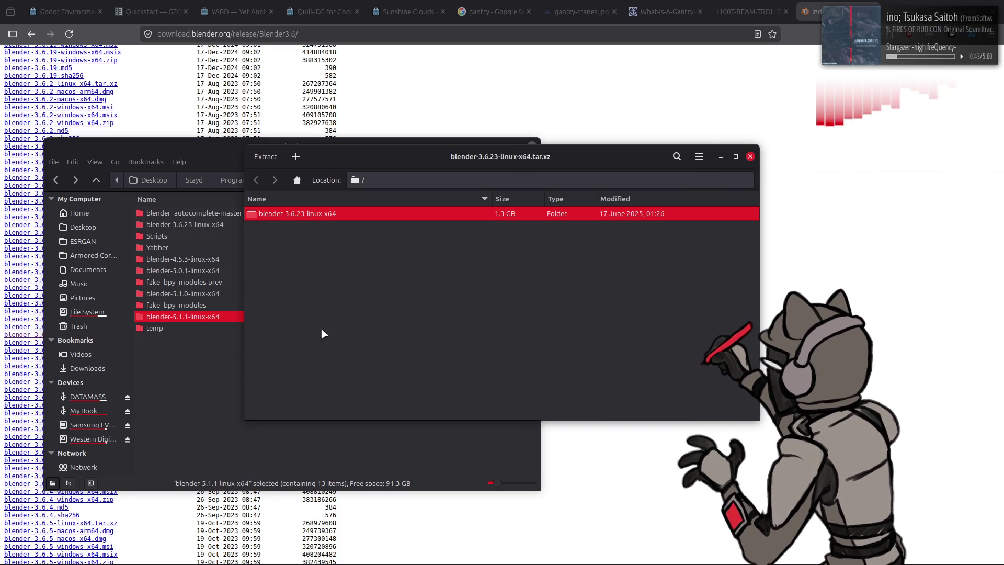
left_click(750, 156)
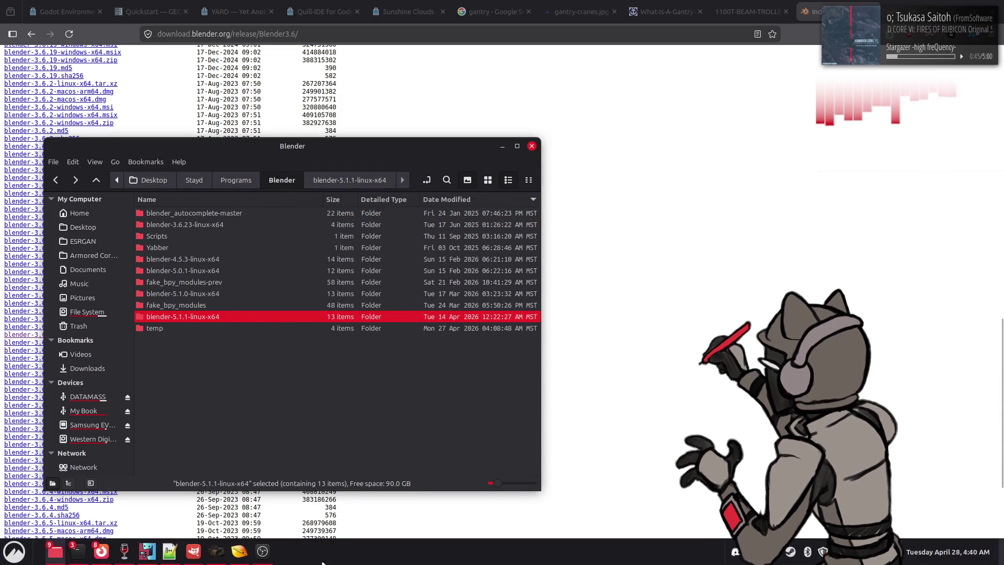
Check the extracted blender executable's permissions and launch Blender 3.6.23.
double_click(220, 225)
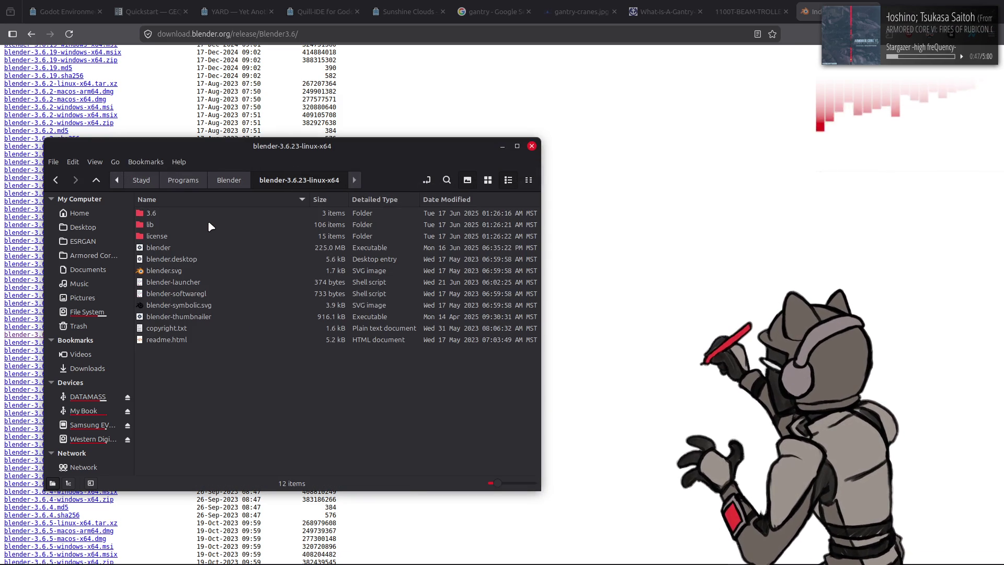
left_click(192, 248)
right_click(191, 250)
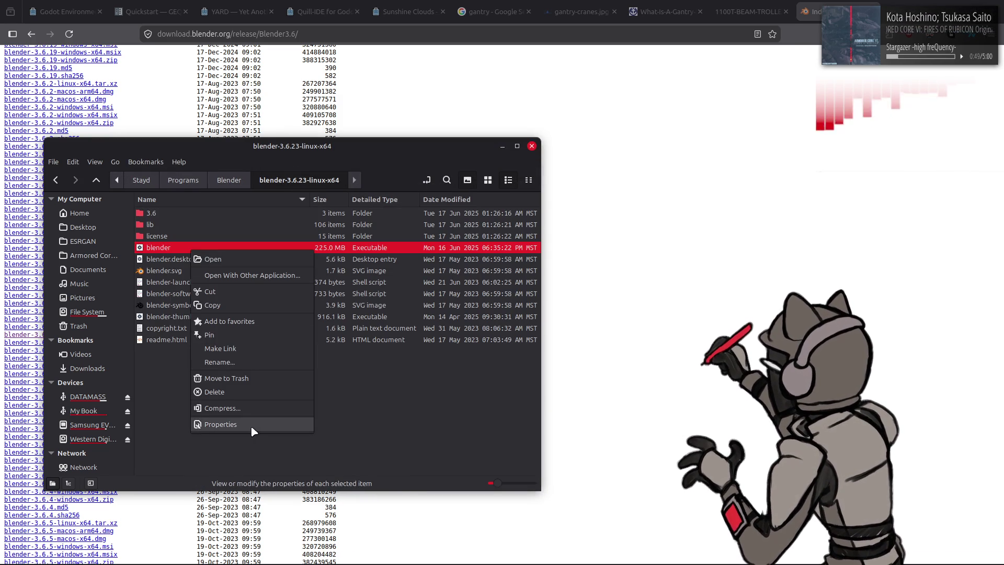
left_click(250, 425)
left_click(484, 150)
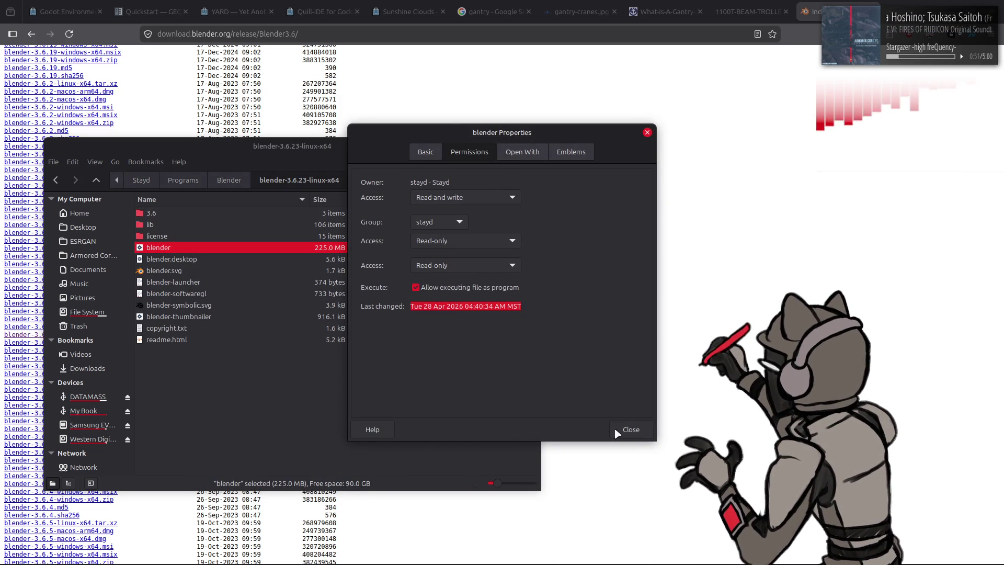
left_click(631, 429)
right_click(193, 246)
left_click(250, 253)
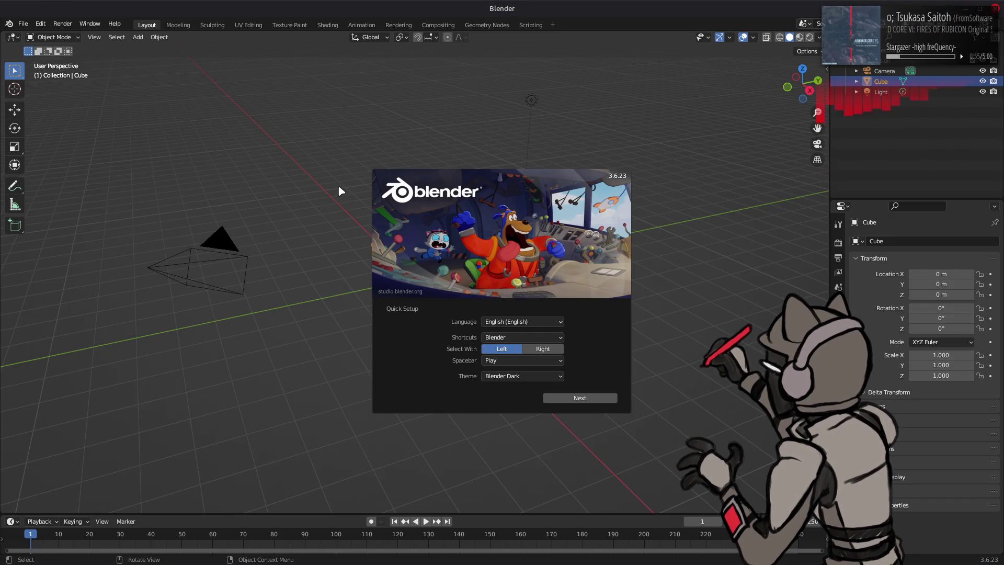
Finish quick setup and open terrain_test.blend from Western Digital Blue > OngoingProjects > Blender > AC.
left_click(586, 398)
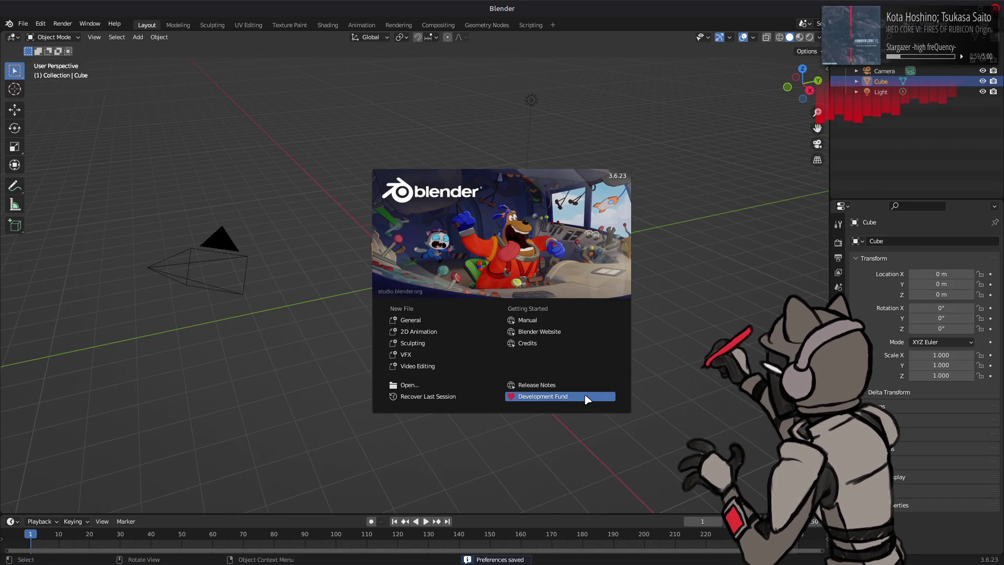
left_click(665, 373)
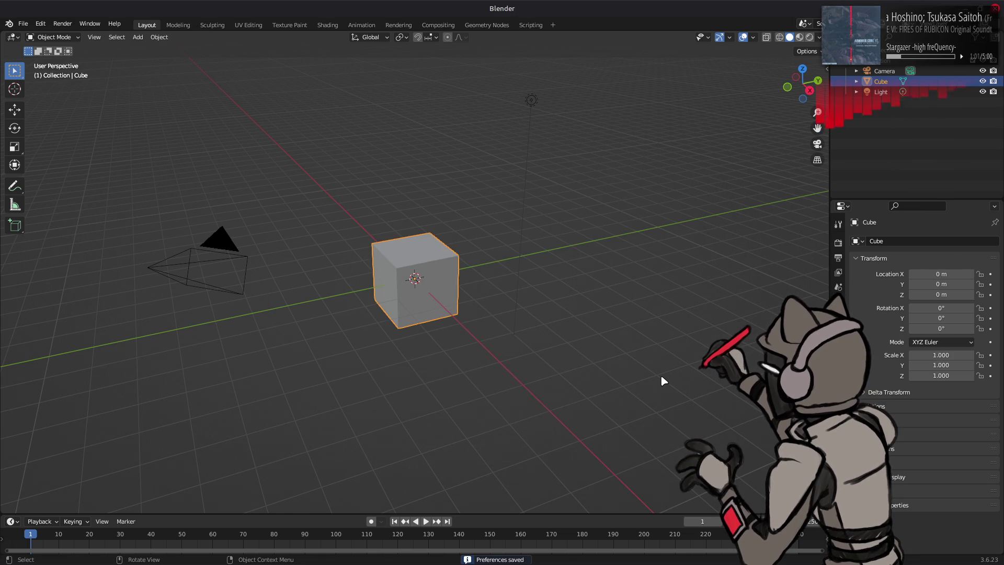
left_click(23, 24)
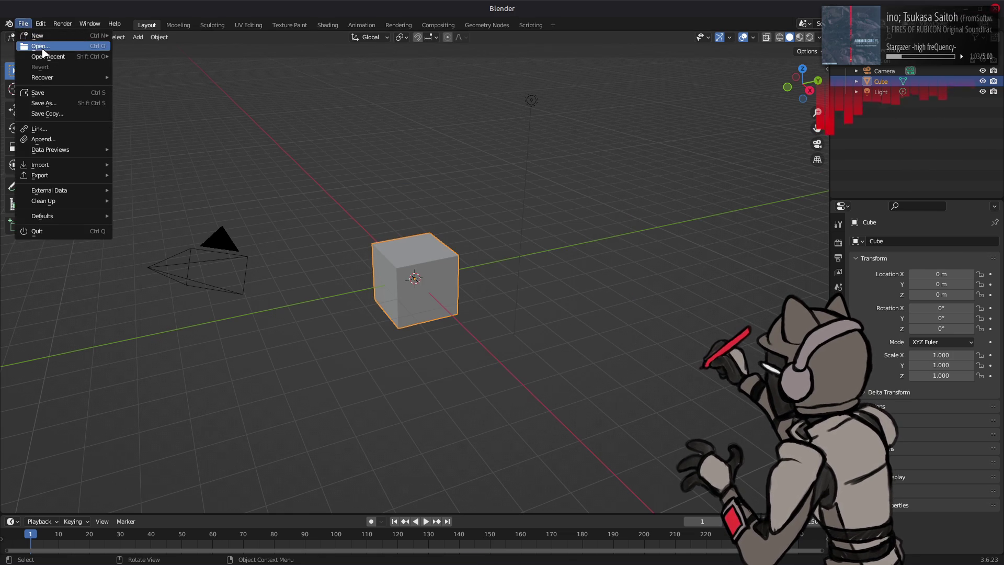
left_click(37, 49)
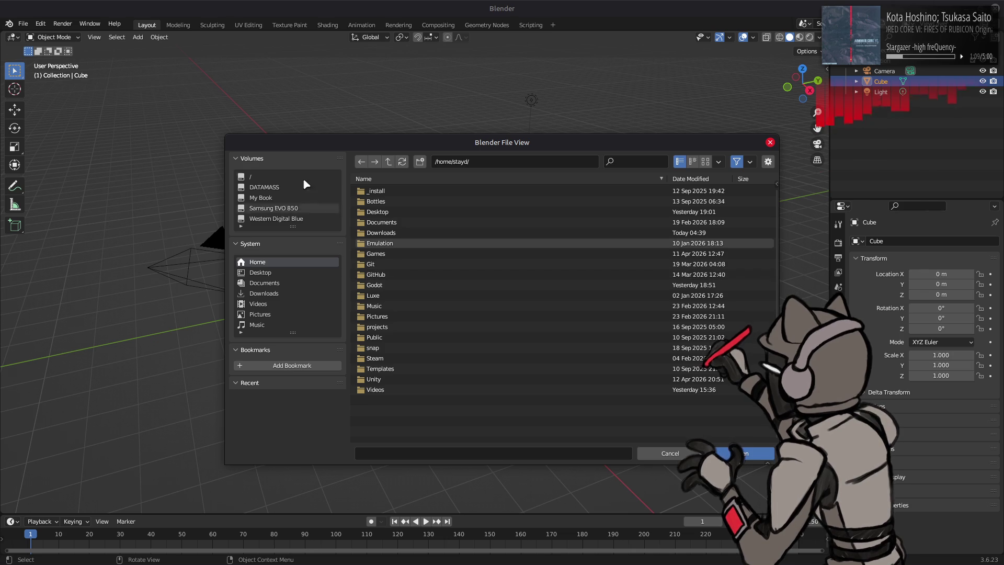
left_click(296, 219)
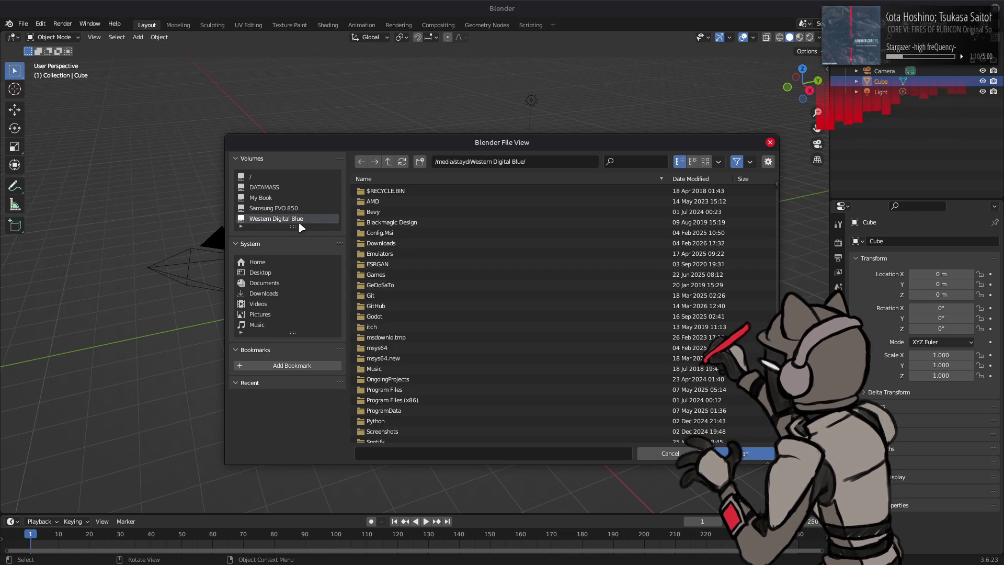
double_click(415, 379)
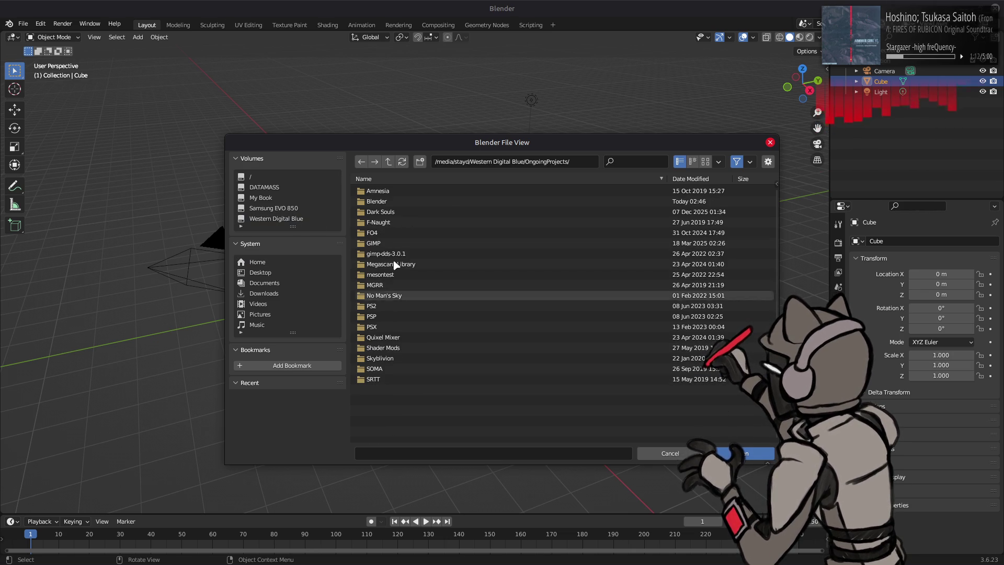
double_click(414, 201)
double_click(413, 195)
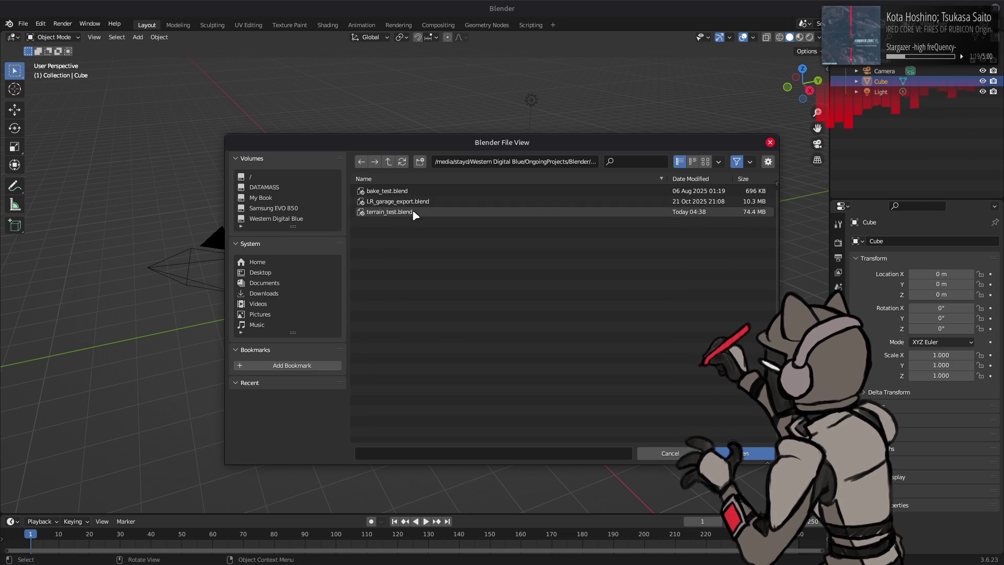
double_click(414, 212)
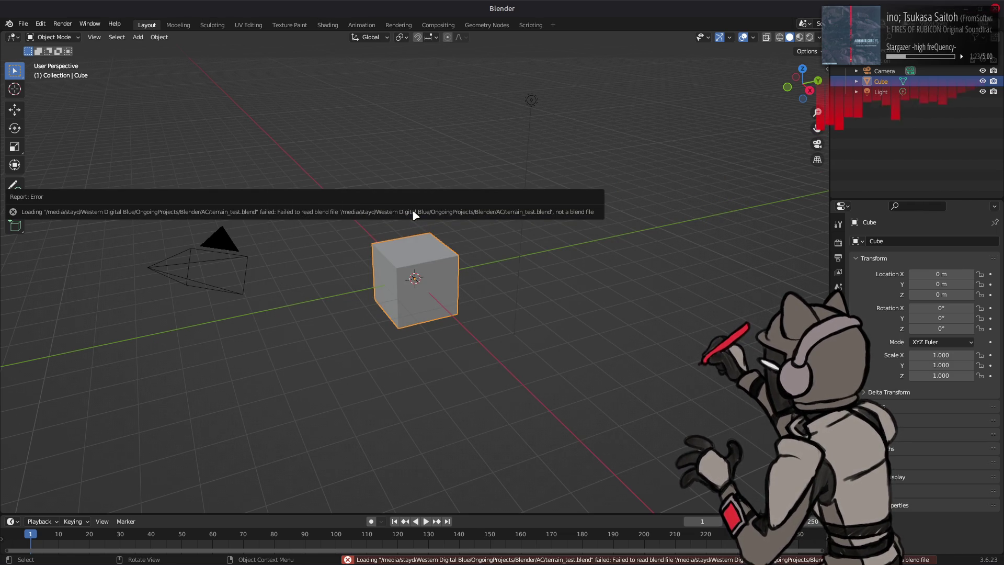
After the 'not a blend file' error, quit Blender 3.6.23 without saving.
left_click(515, 246)
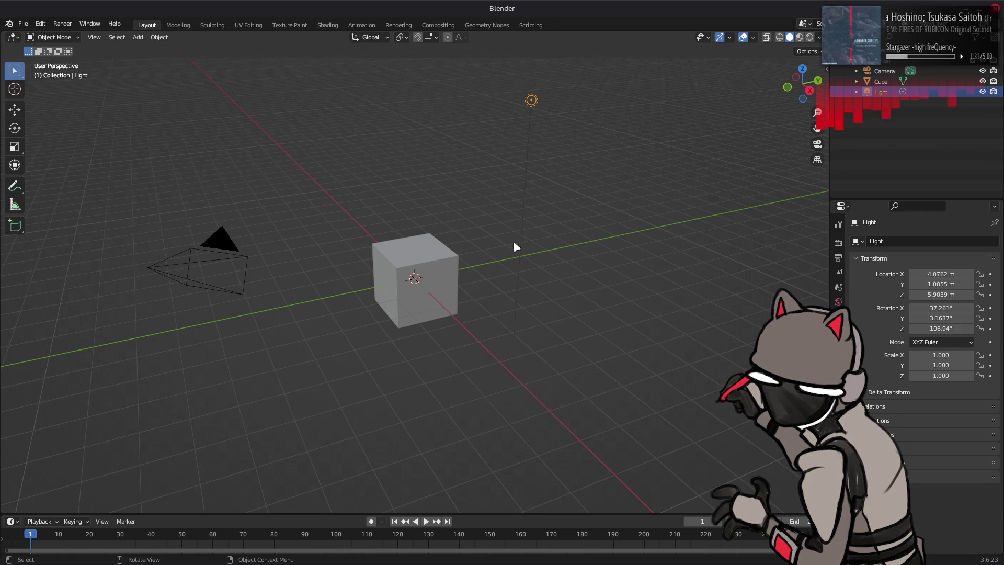
key("ctrl+q")
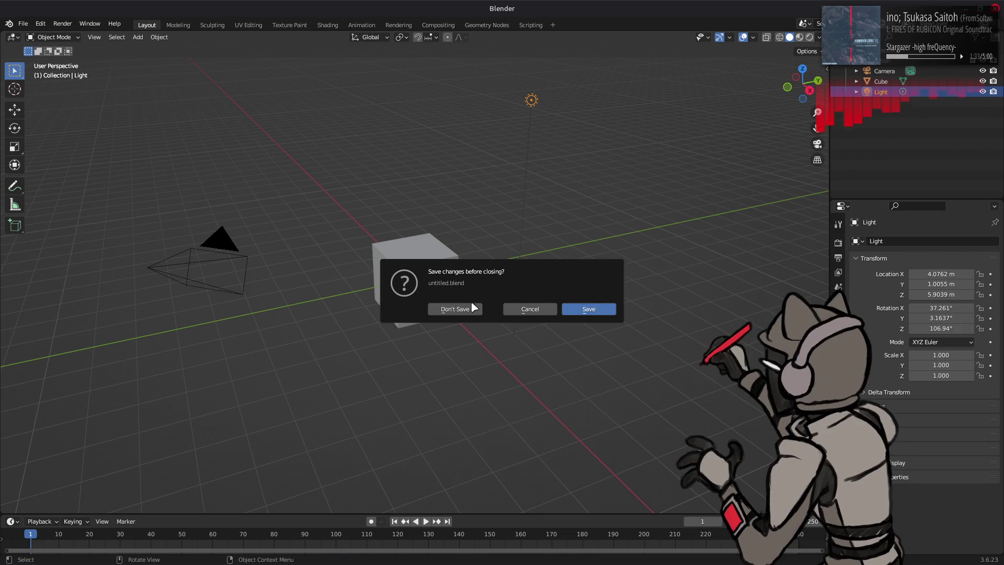
left_click(471, 310)
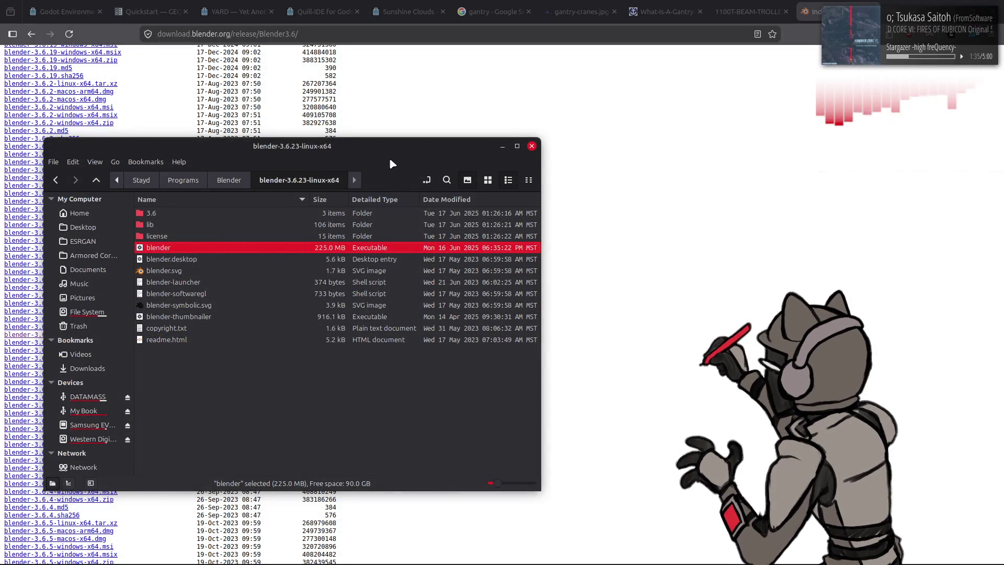
Move the file manager aside and return Firefox to the Blender release index.
left_click_drag(382, 146, 597, 136)
left_click(585, 112)
scroll(574, 118, "down", 5)
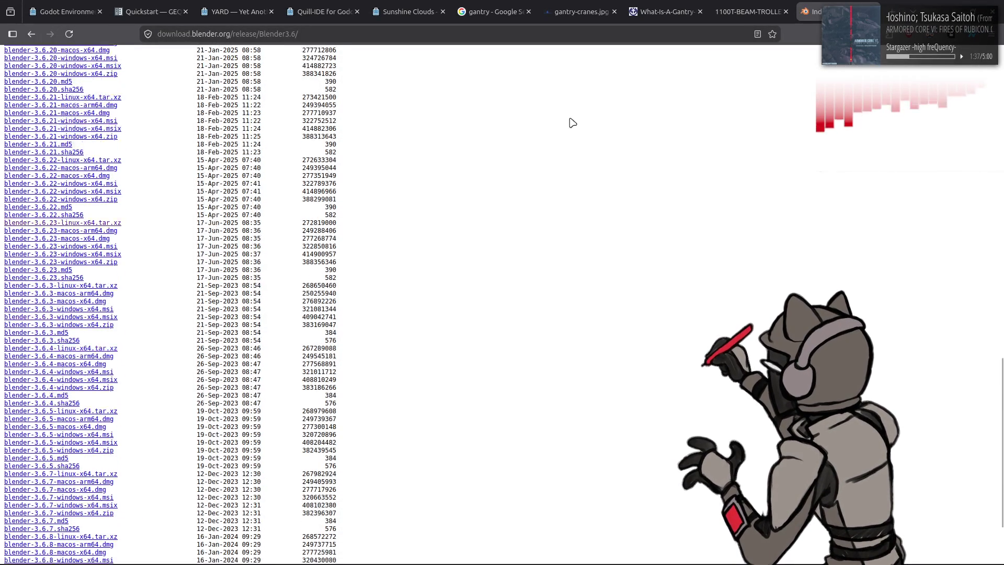
key("alt+Left")
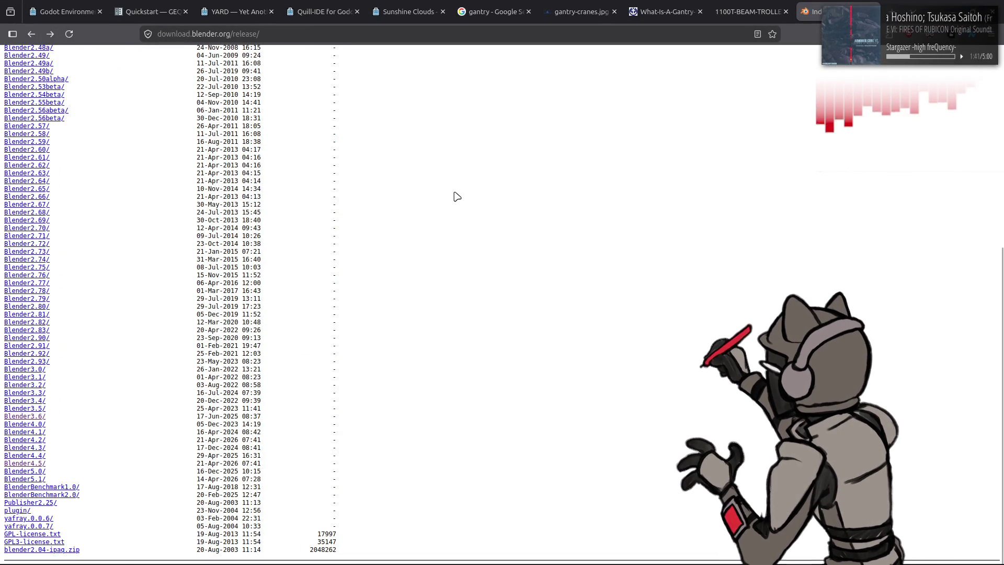
In Nemo, go up to the Blender folder and open blender-4.5.3-linux-x64.
key("alt+Tab")
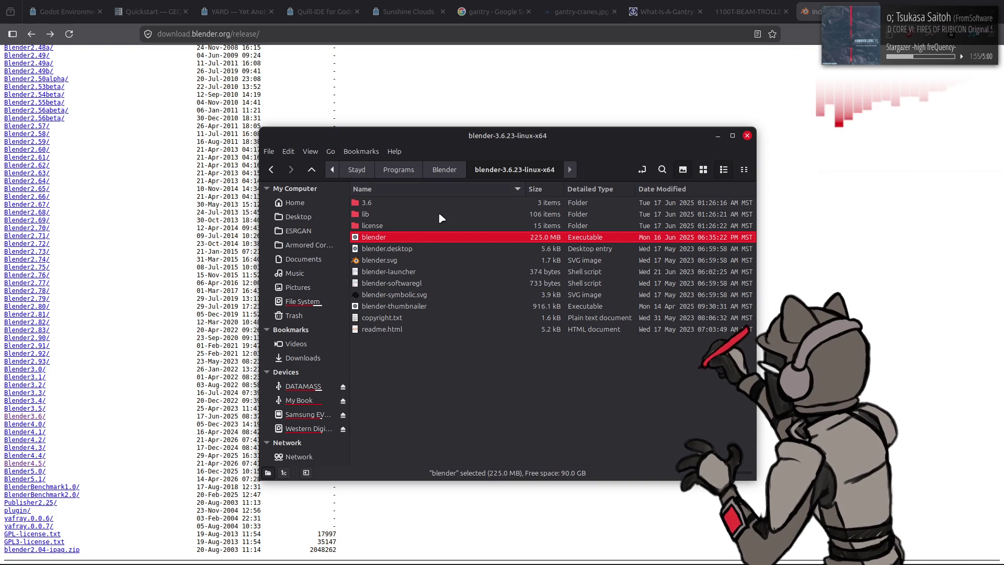
key("alt+Up")
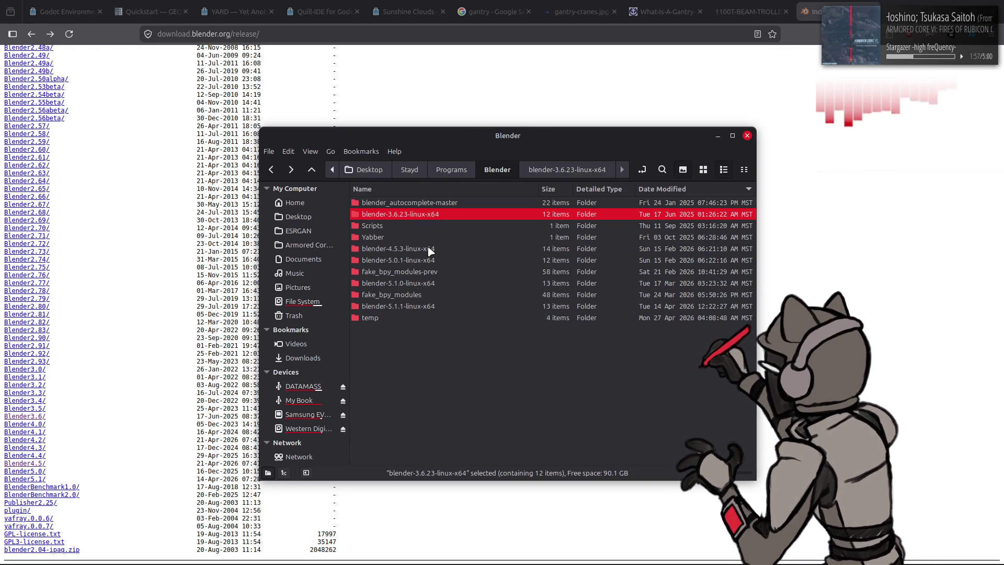
double_click(429, 248)
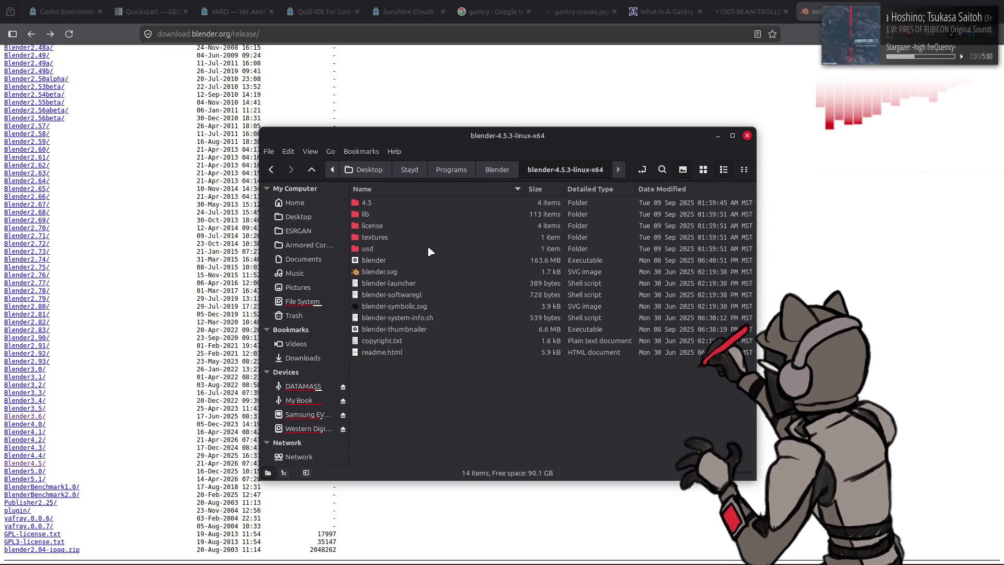
Return Firefox to the Previous Versions download page.
left_click(734, 97)
key("alt+Left")
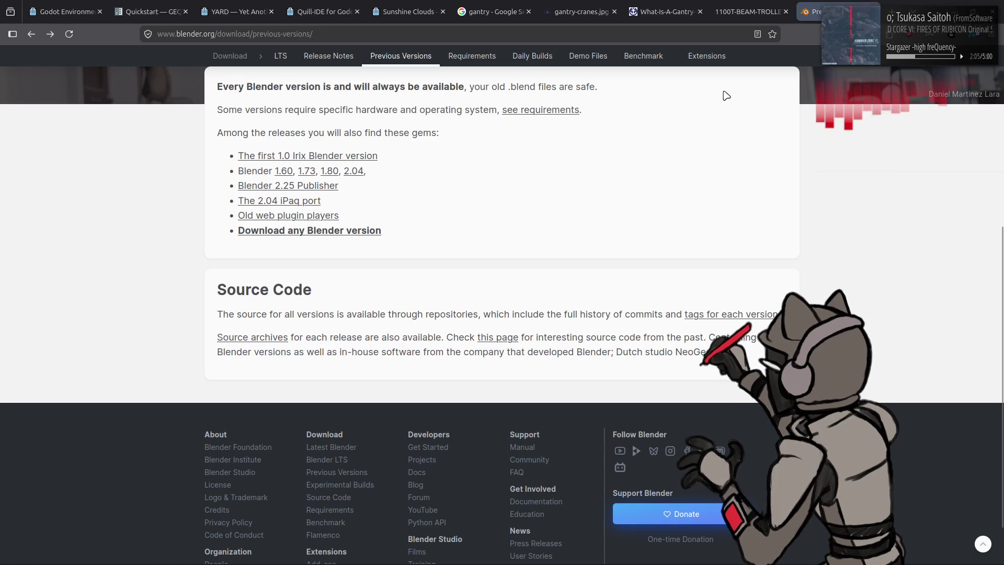
scroll(722, 96, "up", 10)
key("alt+Right")
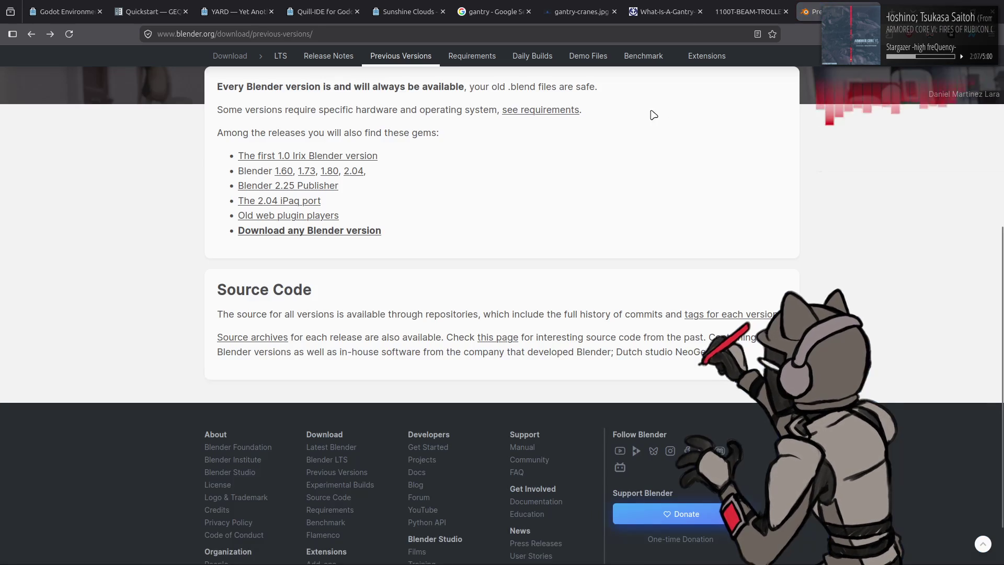
scroll(651, 116, "up", 10)
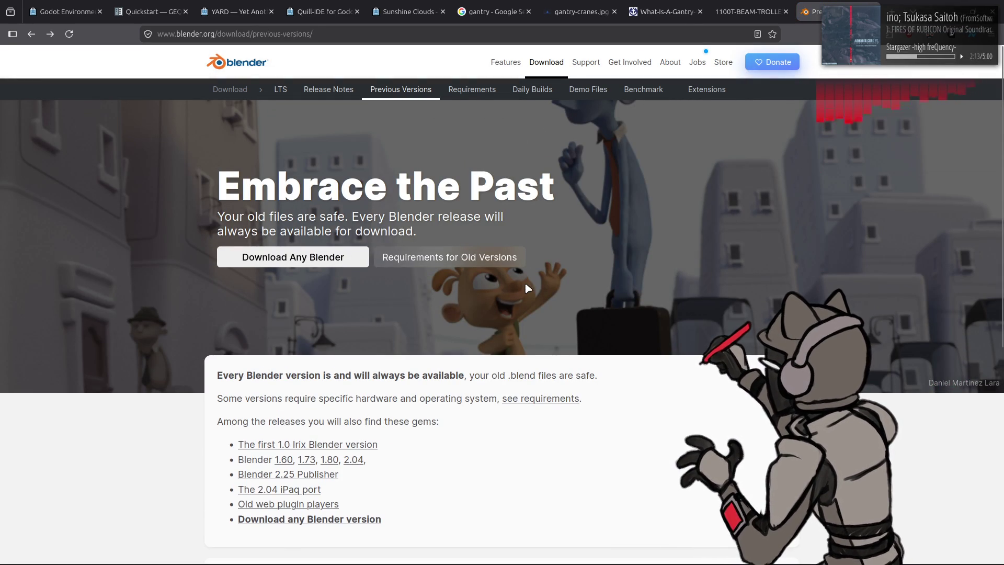
scroll(527, 292, "down", 3)
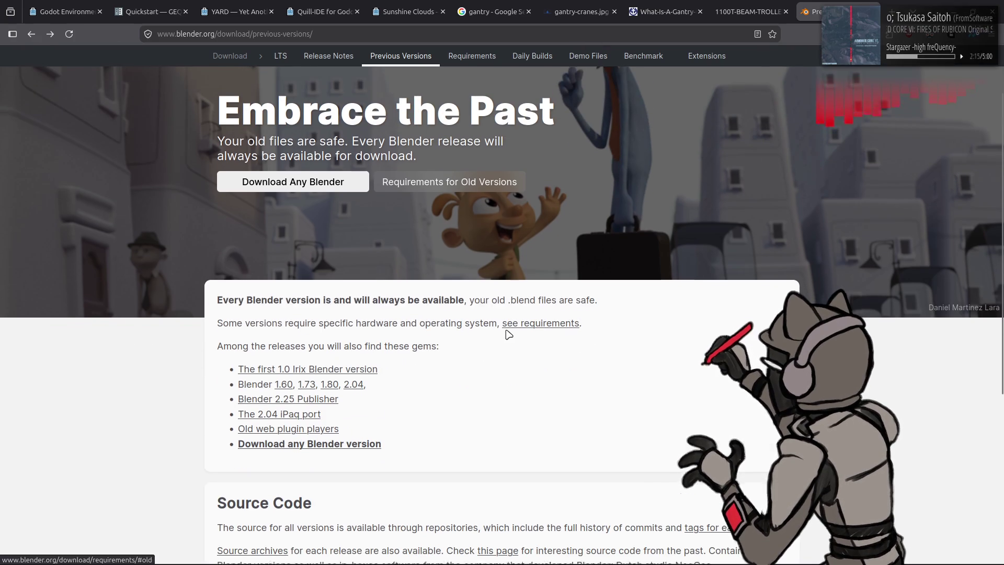
scroll(510, 329, "up", 3)
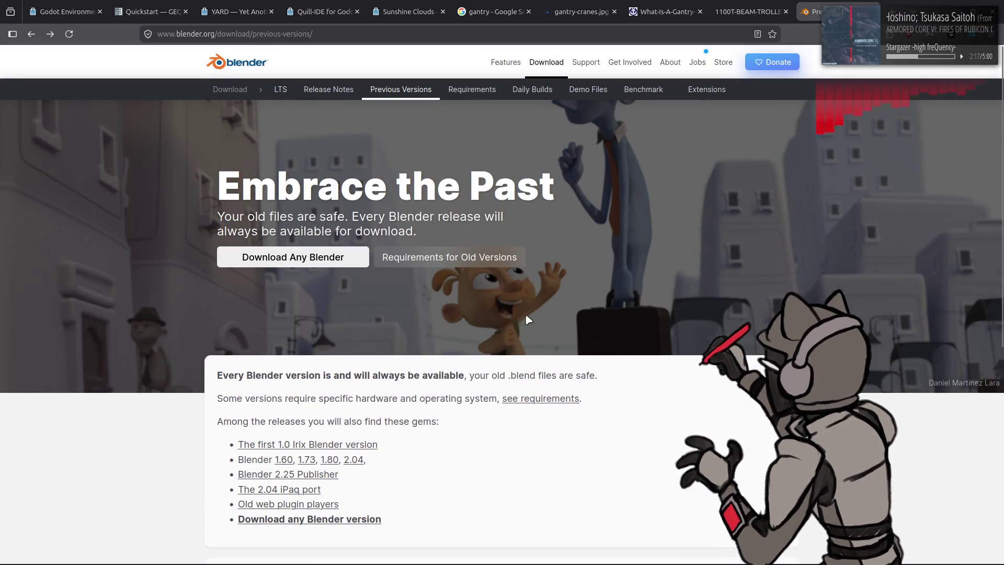
Browse the LTS download page listing the currently maintained releases.
left_click(285, 90)
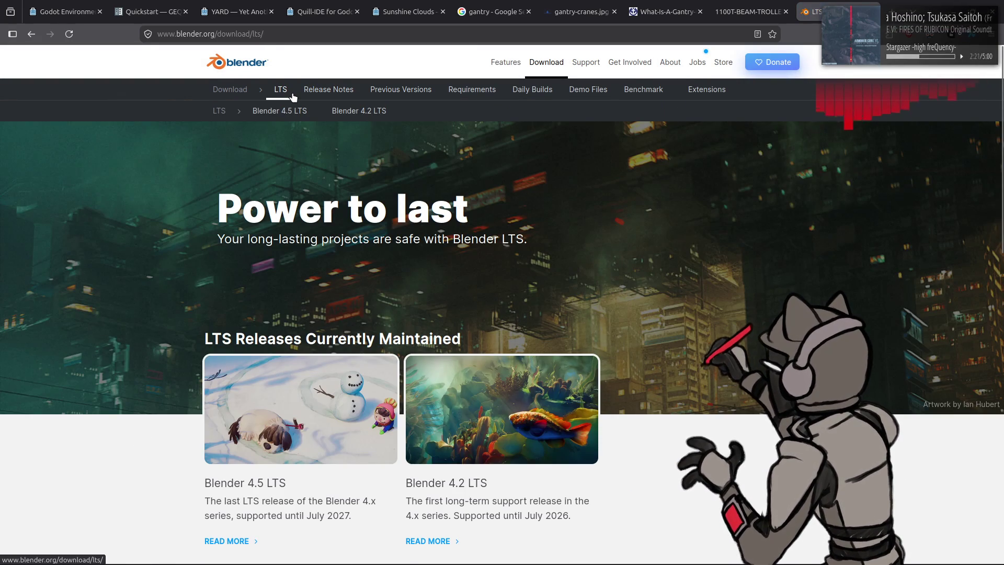
scroll(344, 159, "down", 3)
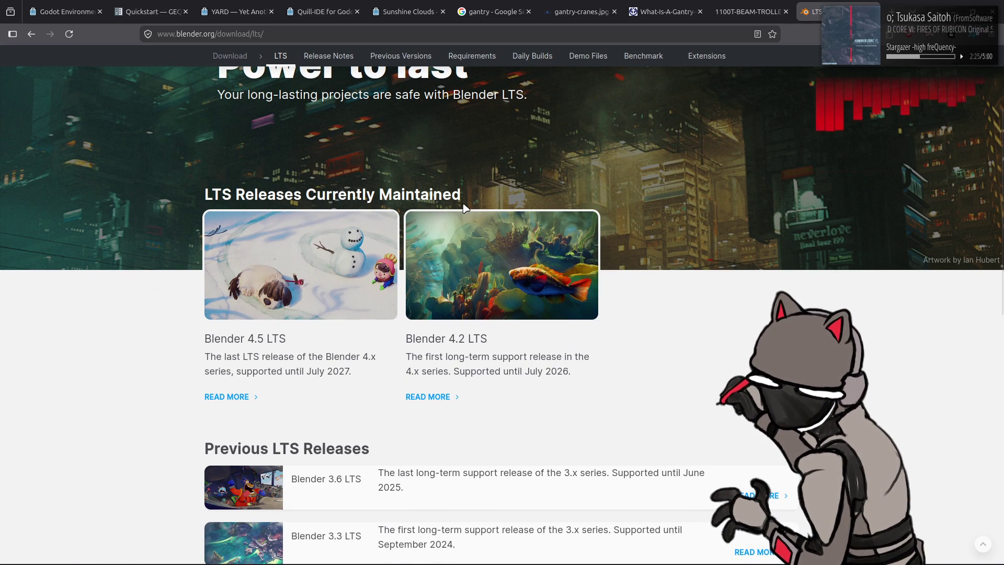
scroll(594, 187, "down", 2)
key("alt+Tab")
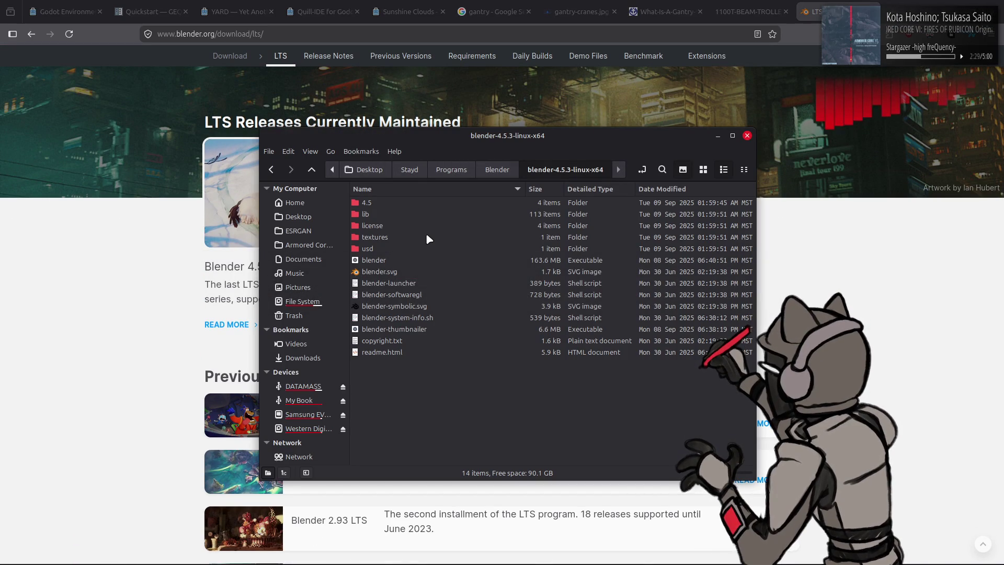
left_click(735, 68)
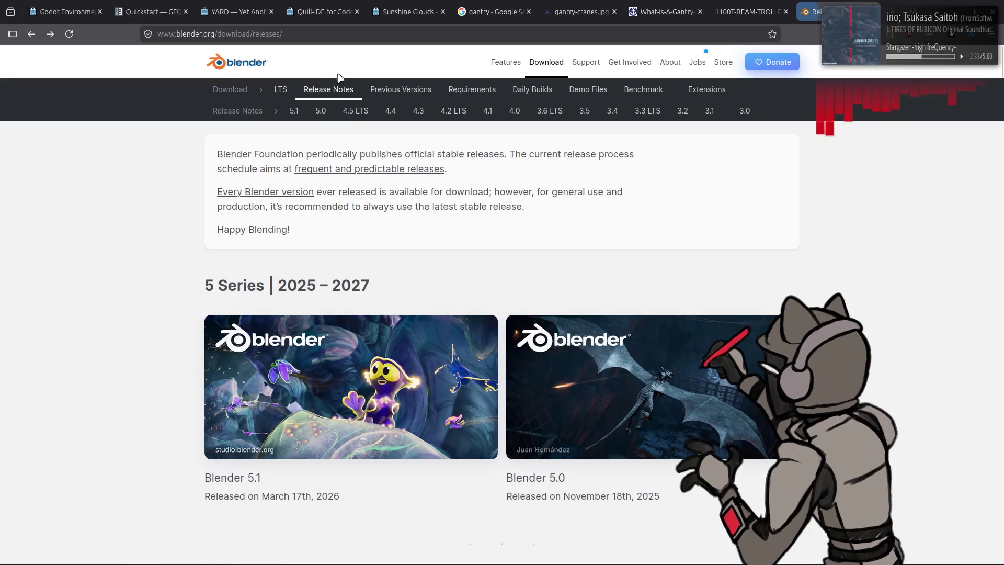
Check the Release Notes, go back to Previous Versions, and open the full release index.
left_click(343, 63)
key("alt+Left")
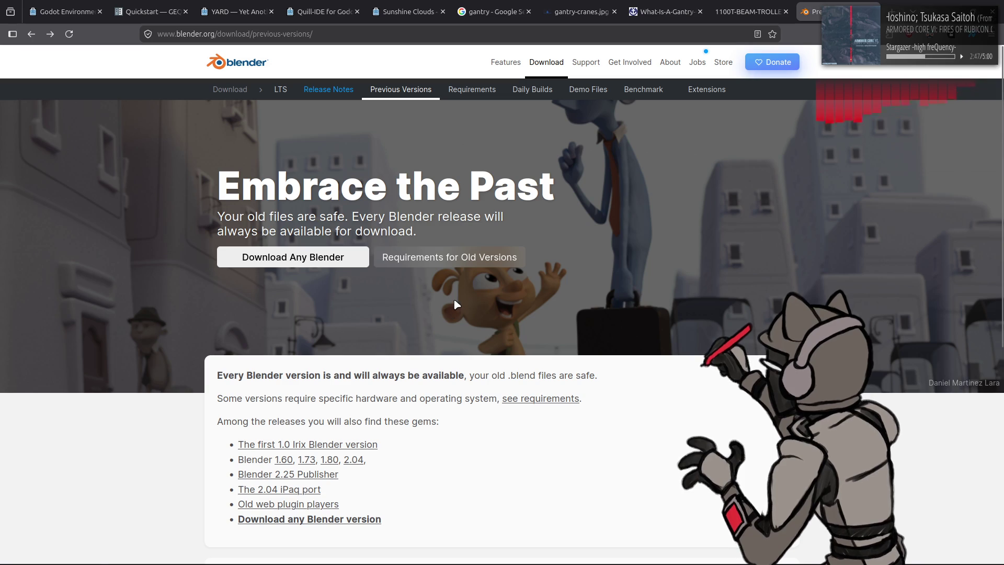
left_click(293, 256)
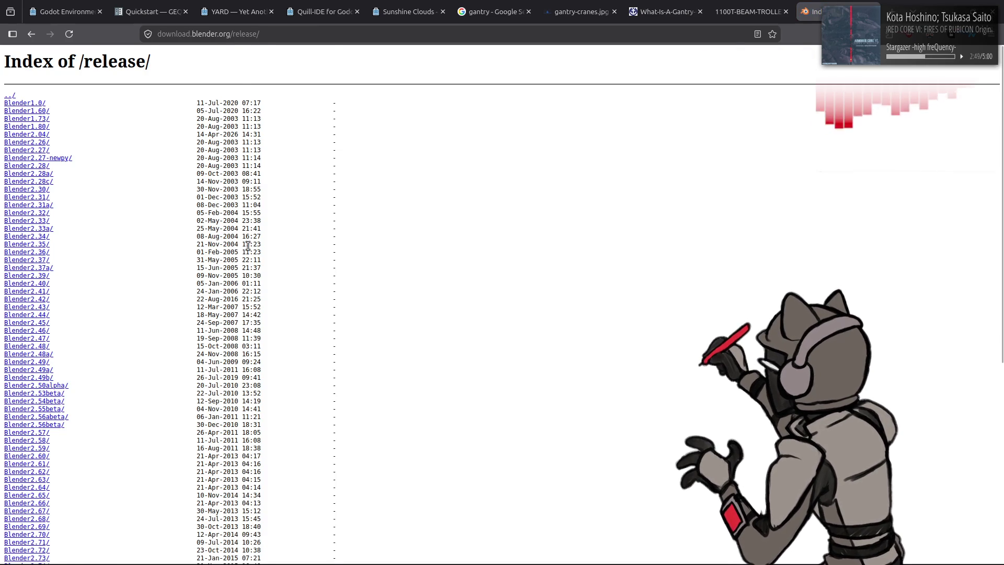
In the Blender4.2 folder, download blender-4.2.20-linux-x64.tar.xz.
scroll(181, 314, "down", 6)
left_click(39, 439)
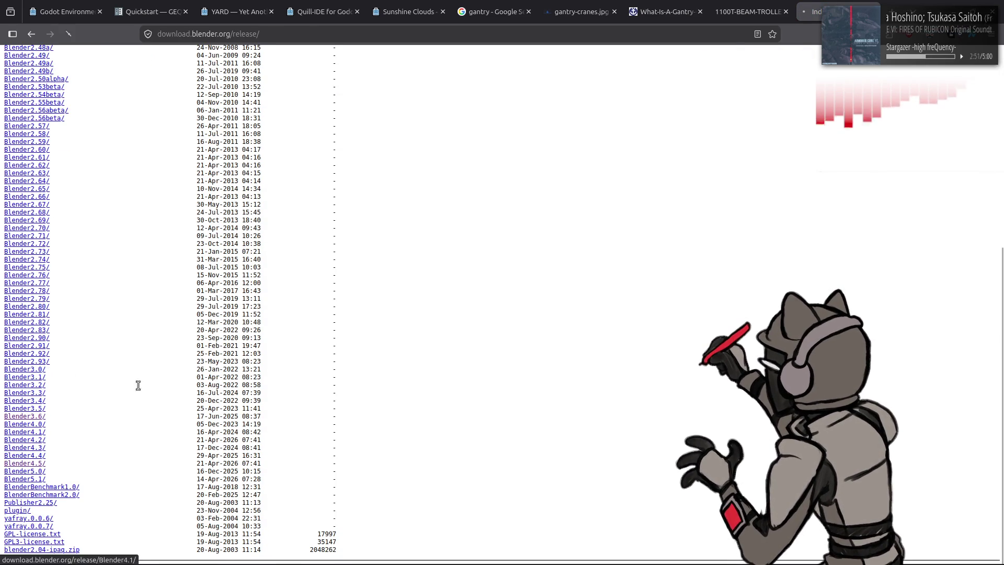
scroll(198, 354, "down", 11)
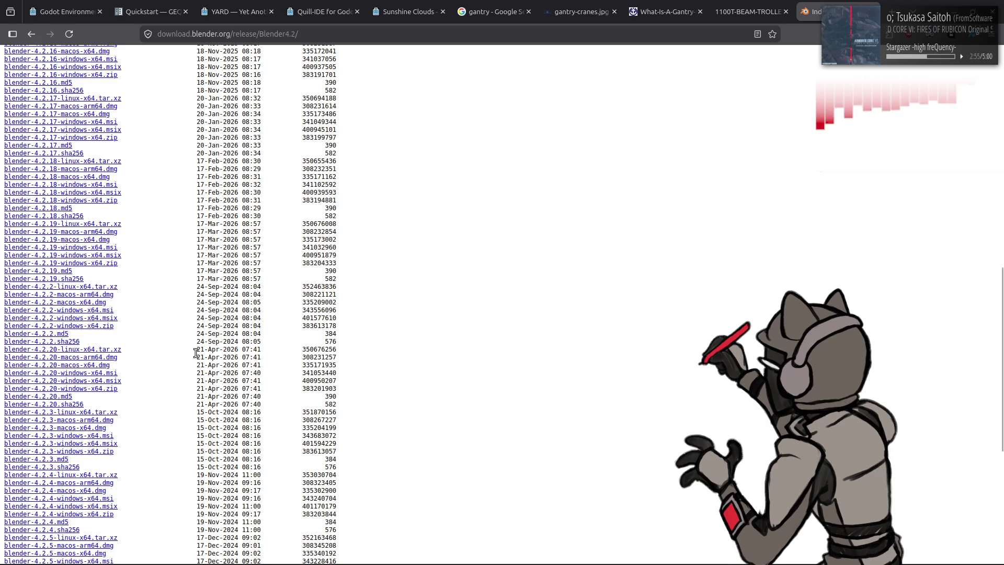
scroll(196, 353, "down", 6)
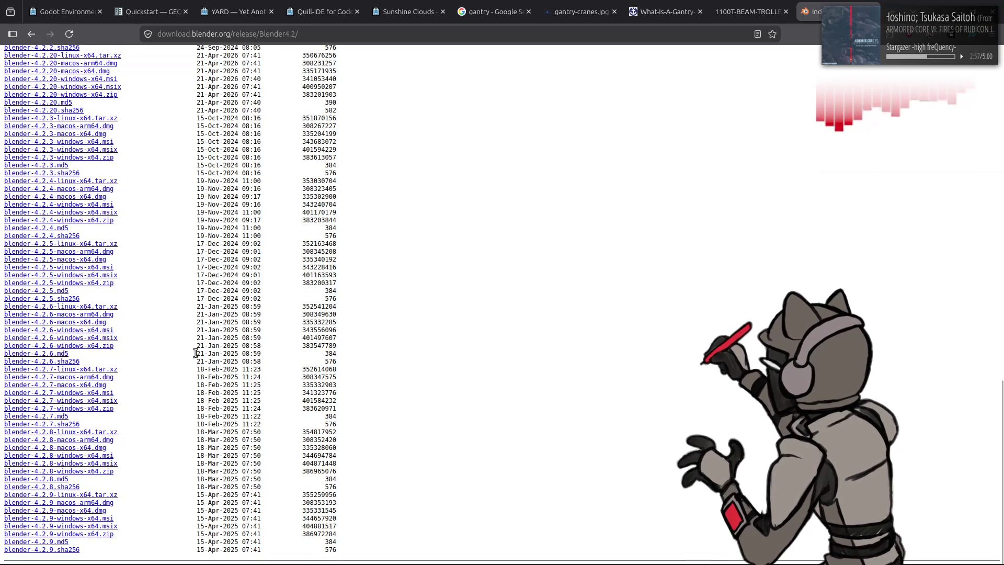
scroll(196, 353, "up", 6)
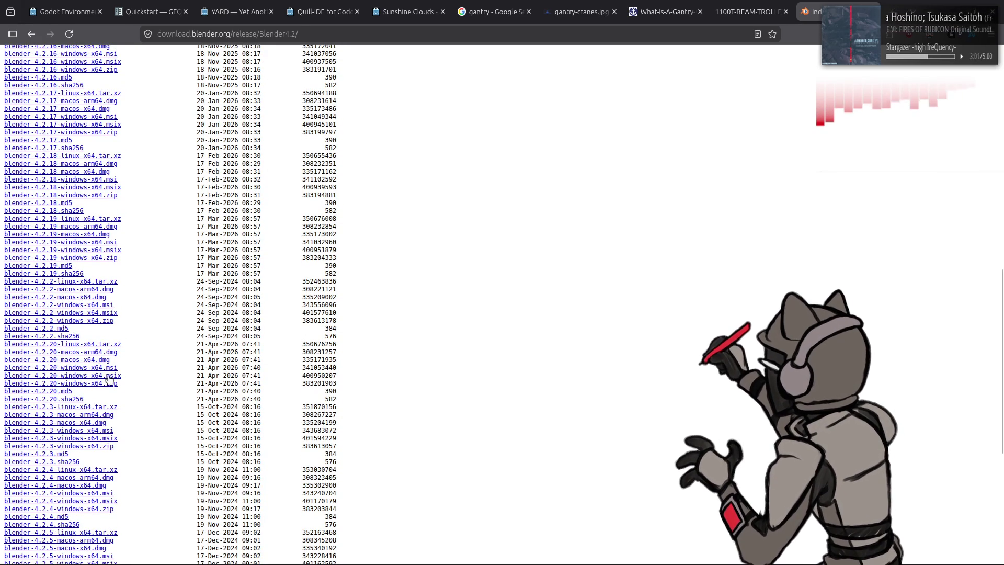
left_click(96, 347)
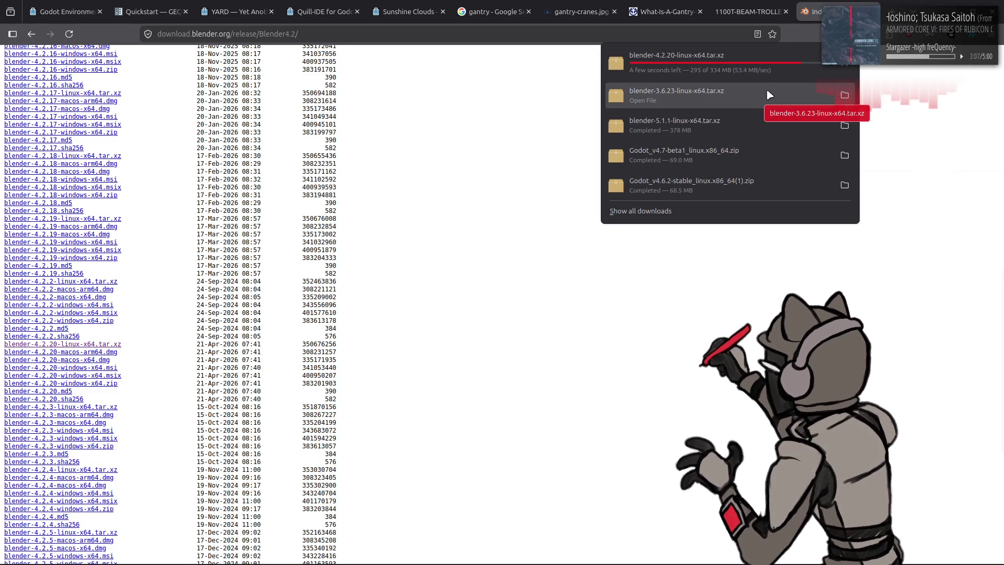
Open the downloaded 4.2.20 archive and bring Nemo to the Blender programs folder.
left_click(764, 61)
key("alt+Left")
key("alt+Left")
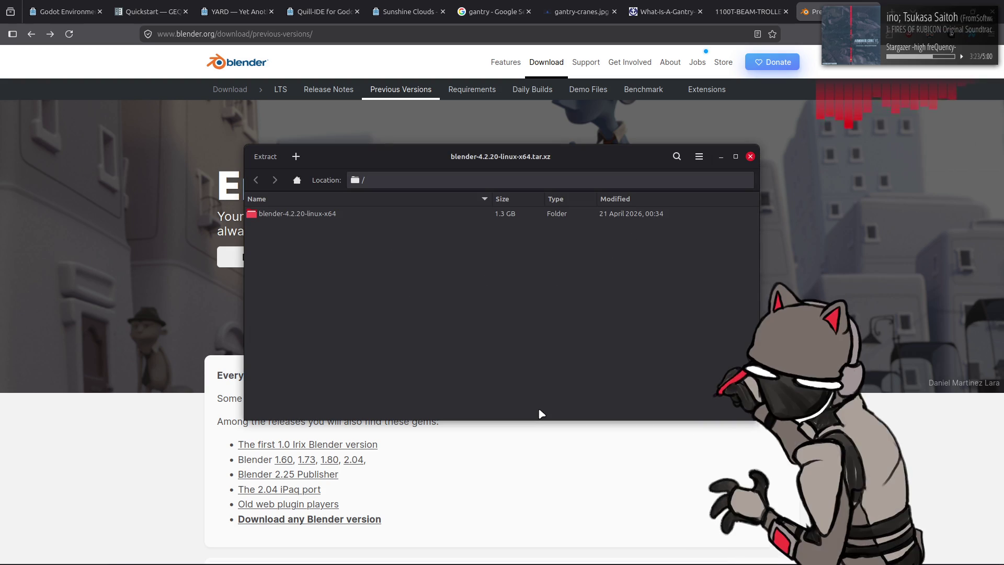
key("alt+Tab")
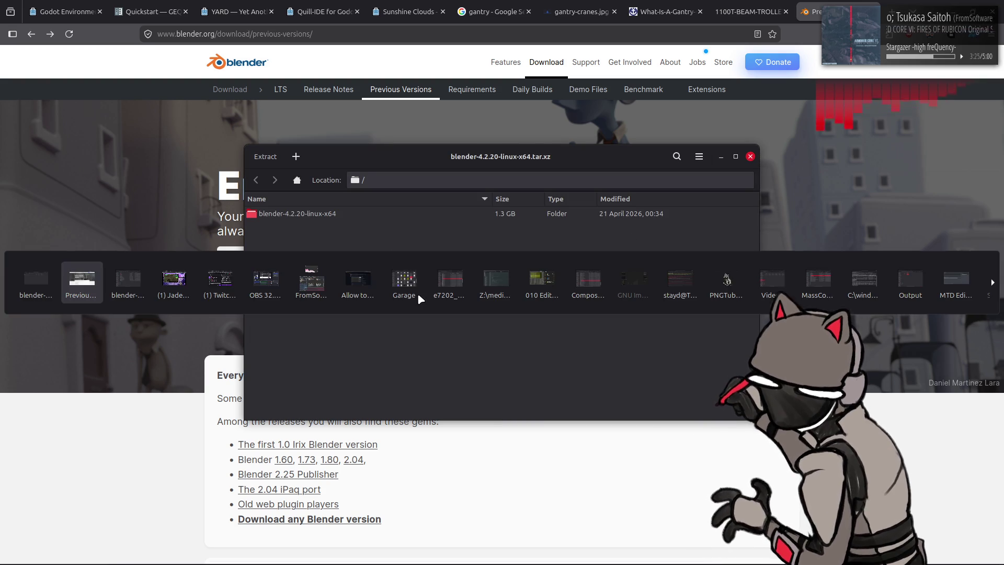
key("alt+Tab")
key("alt+Up")
Drag blender-4.2.20-linux-x64 into the Blender folder, close Archive Manager, and open the new folder.
left_click_drag(523, 136, 380, 124)
left_click_drag(641, 164, 723, 180)
mouse_move(385, 230)
left_mouse_down()
mouse_move(257, 386)
mouse_move(257, 376)
left_mouse_up()
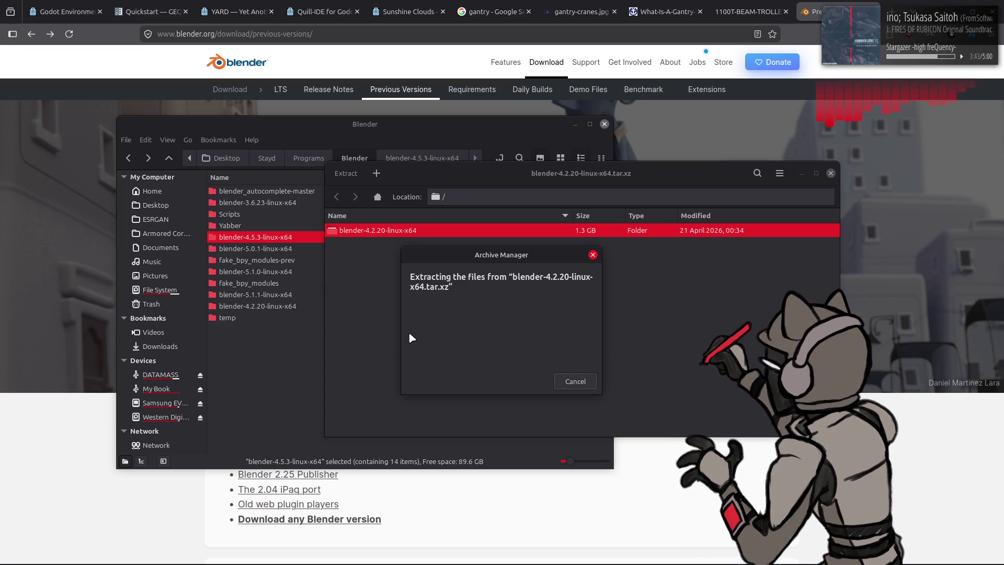
left_click(831, 173)
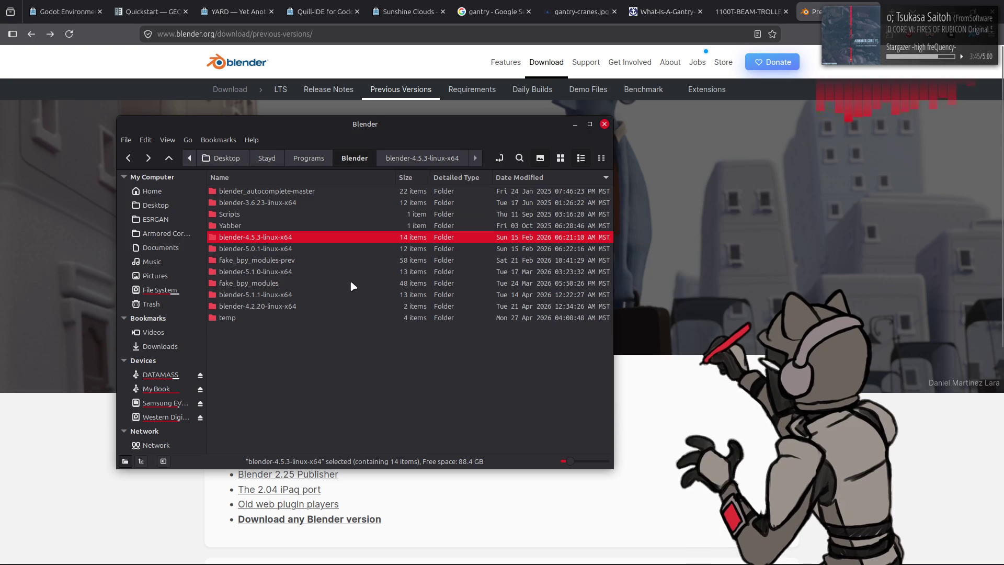
double_click(290, 285)
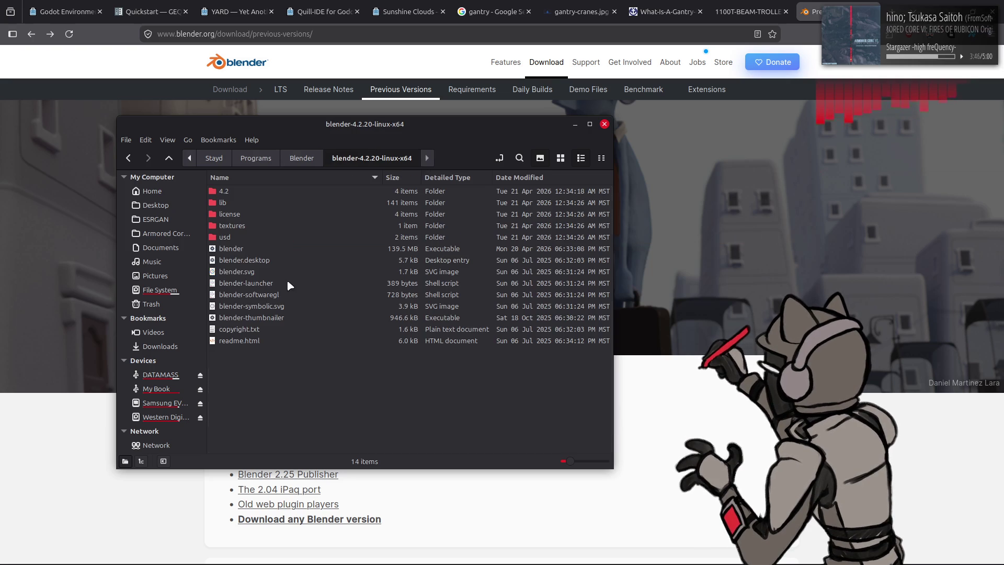
Launch Blender 4.2.20 from its executable and close the welcome splash.
right_click(248, 250)
left_click(356, 261)
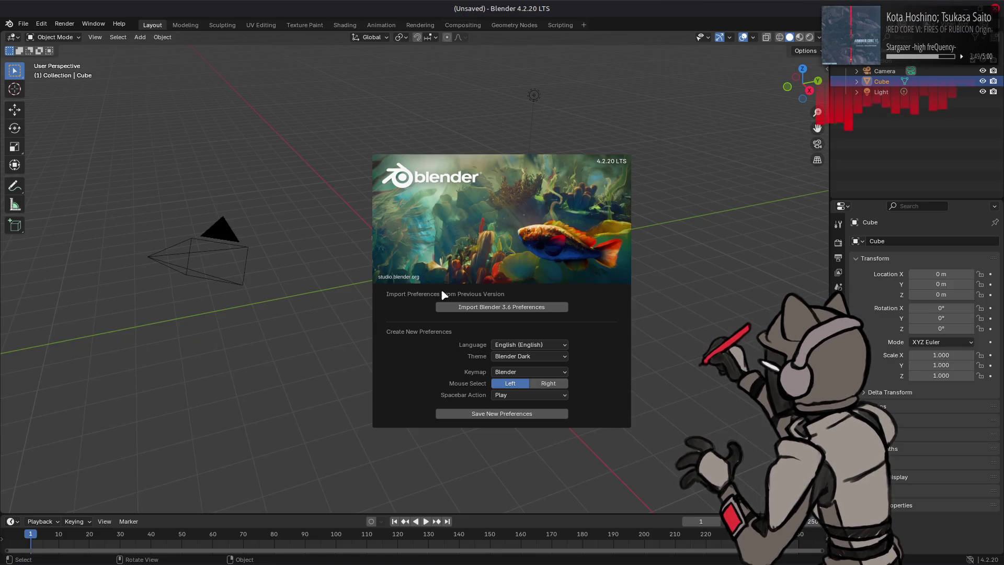
left_click(315, 324)
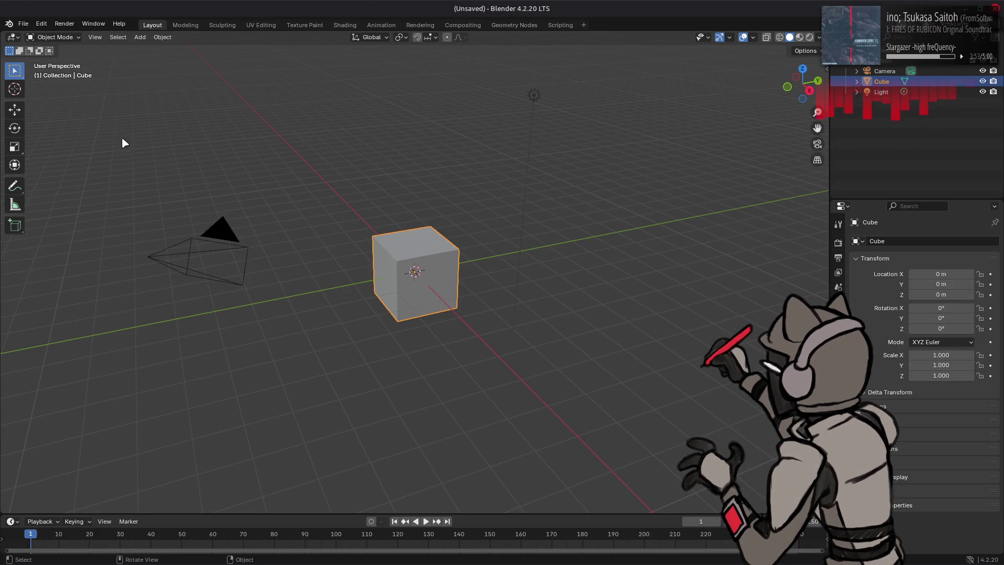
Try opening terrain_test.blend from Western Digital Blue/OngoingProjects/Blender/AC, then dismiss the 'not a blend file' error.
left_click(23, 24)
left_click(41, 47)
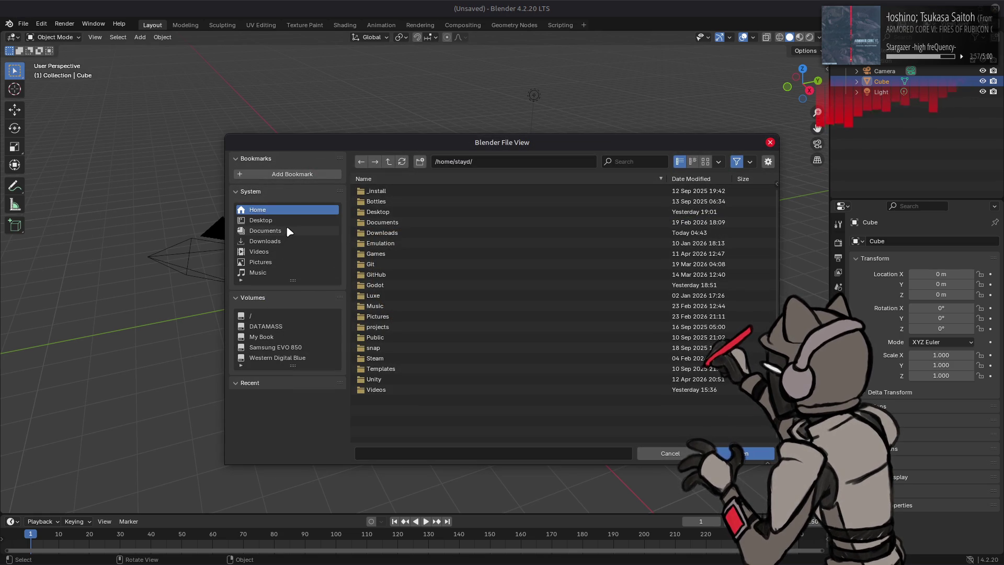
left_click(303, 358)
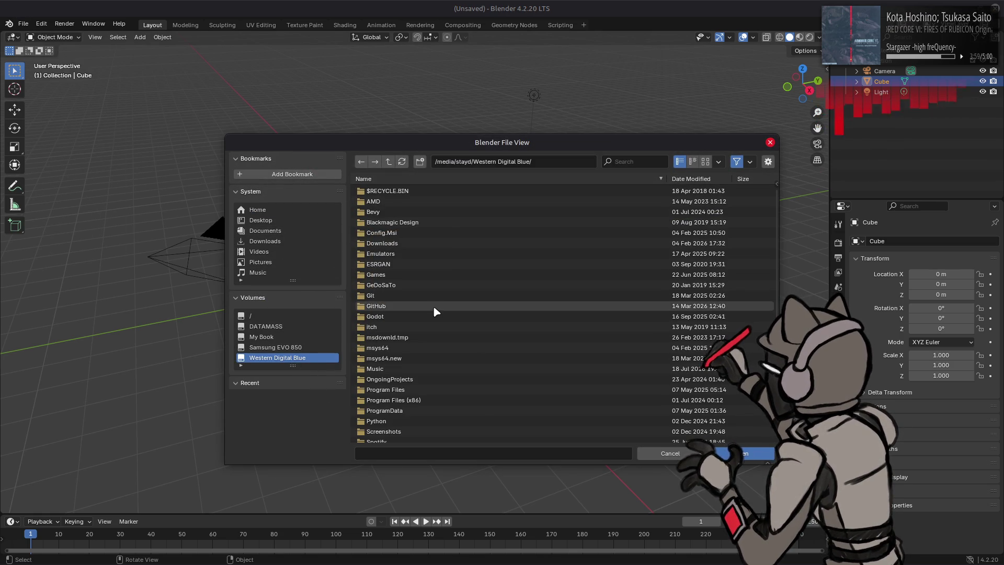
double_click(407, 382)
double_click(396, 192)
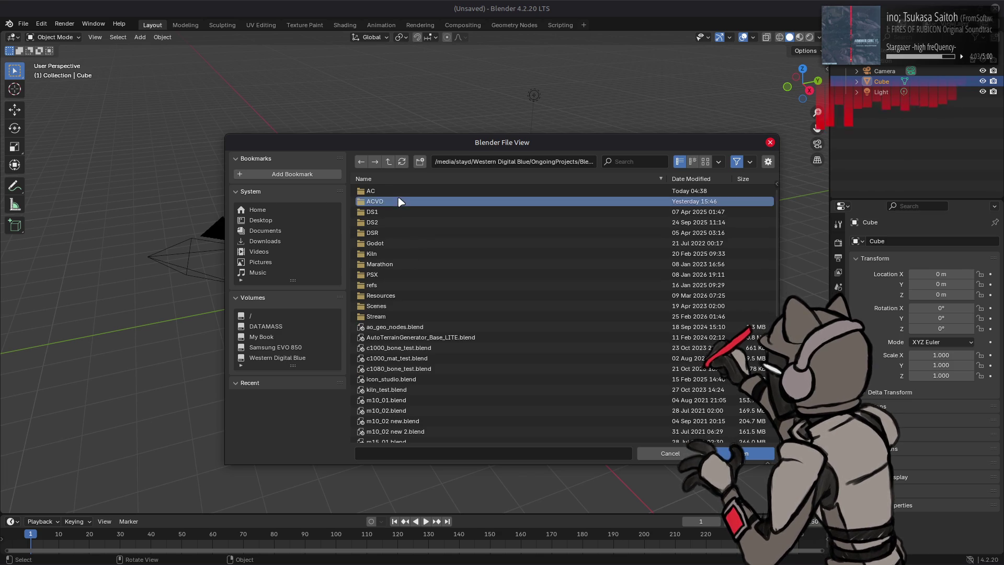
double_click(401, 193)
double_click(414, 212)
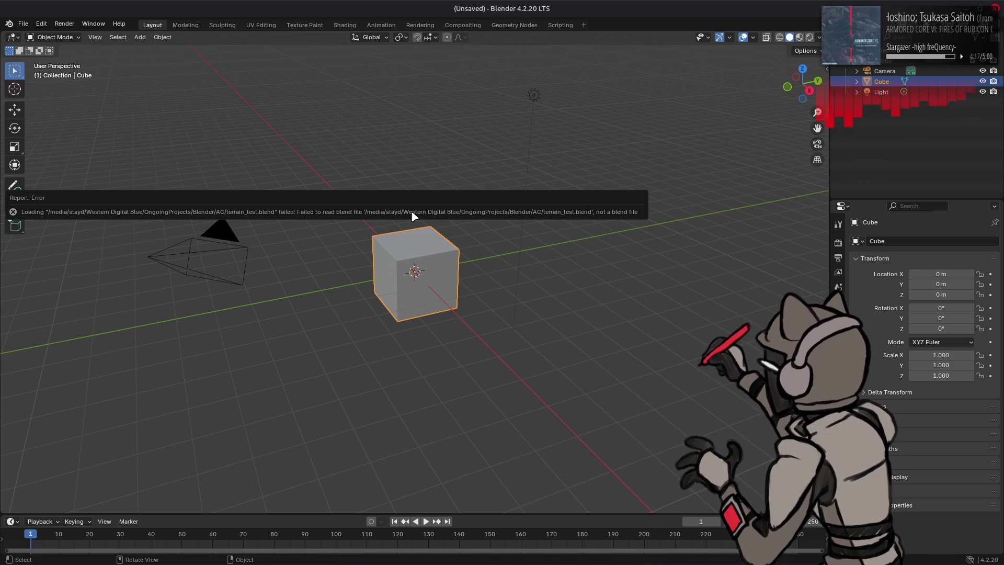
left_click(356, 169)
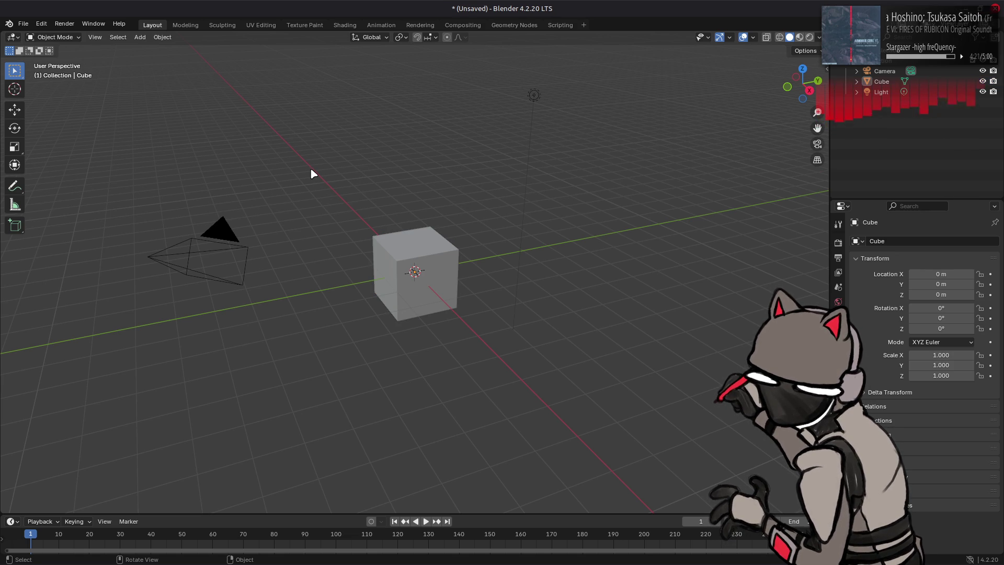
Quit Blender 4.2.20 without saving, returning to the blender-4.2.20-linux-x64 folder.
left_click(23, 23)
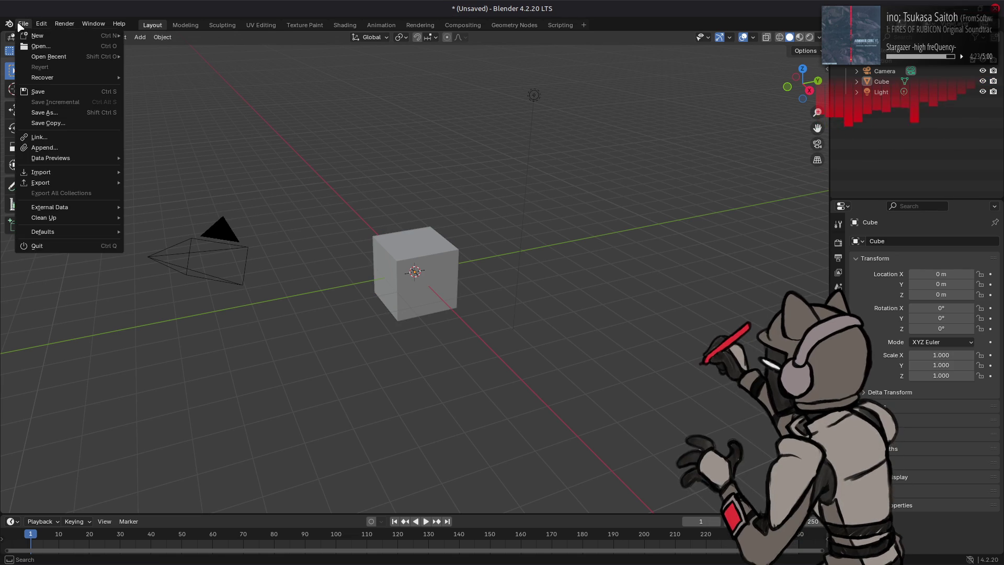
left_click(40, 247)
key("Return")
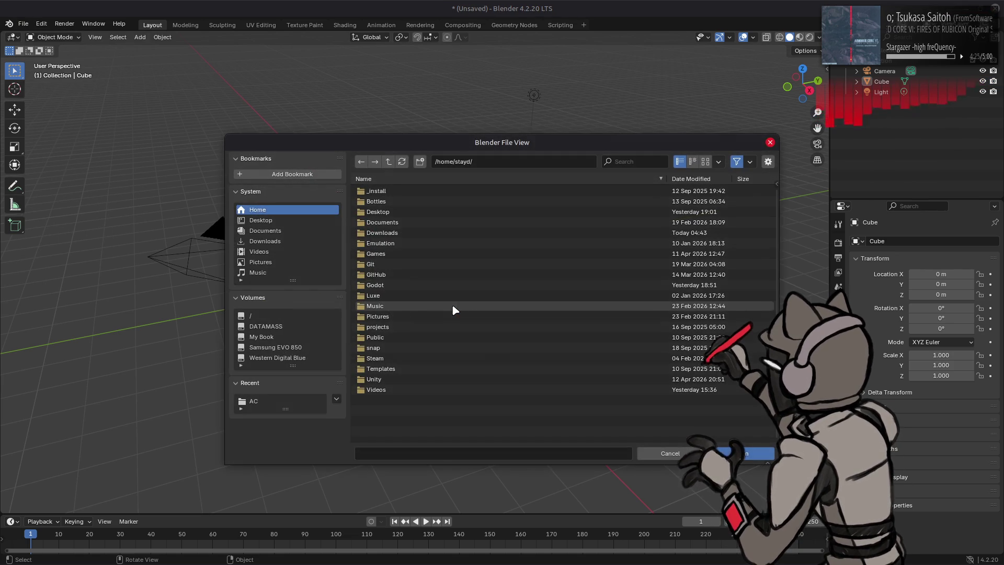
left_click(665, 453)
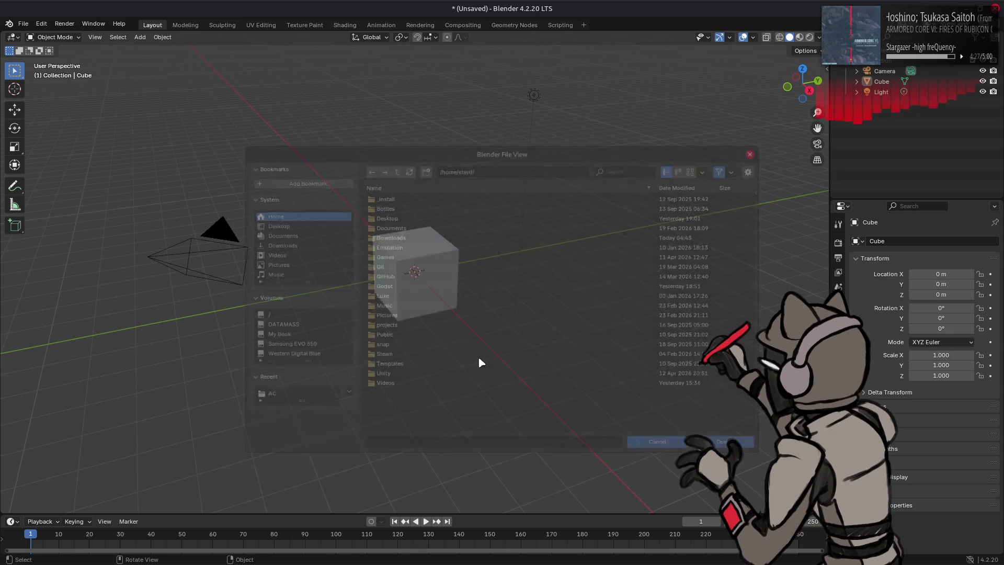
key("ctrl+q")
left_click(460, 310)
left_click(403, 356)
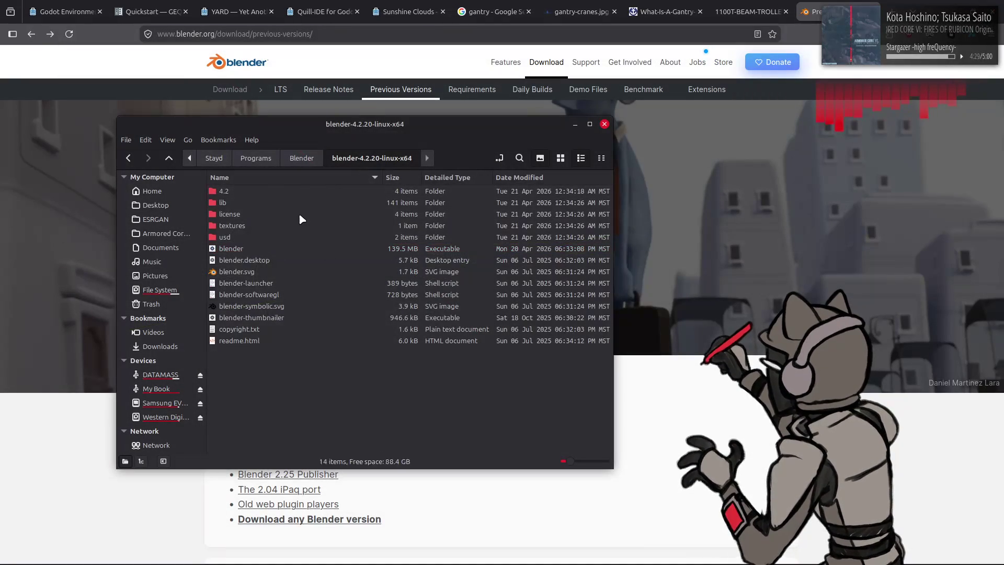
Open the blender-4.5.3-linux-x64 folder and run its blender executable.
key("alt+Left")
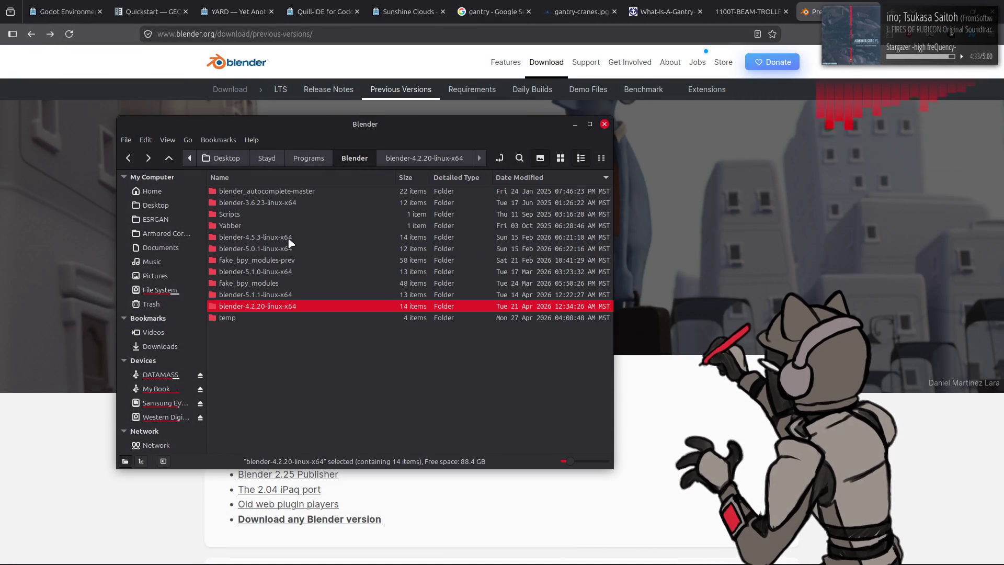
double_click(289, 241)
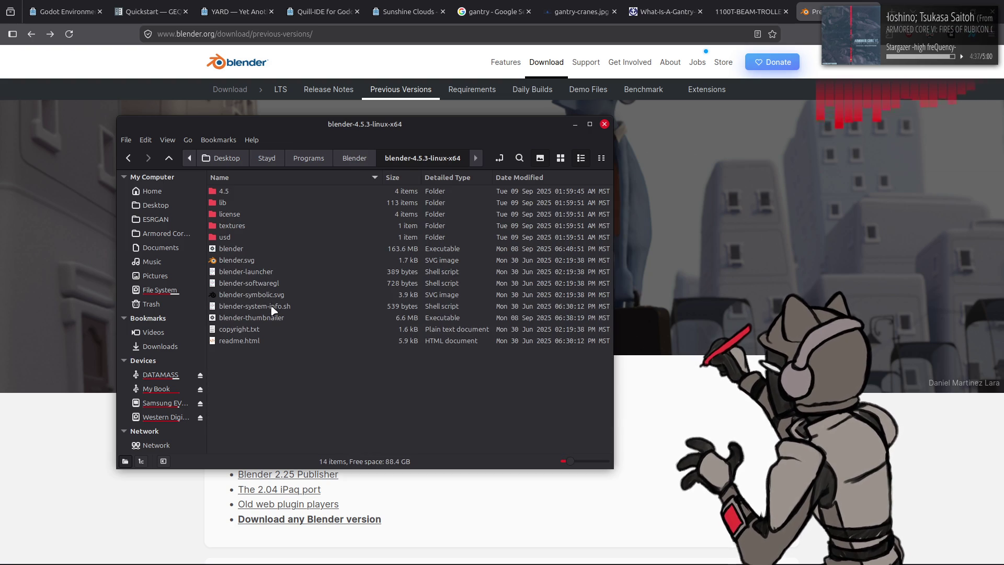
left_click(256, 249)
right_click(256, 249)
left_click(268, 255)
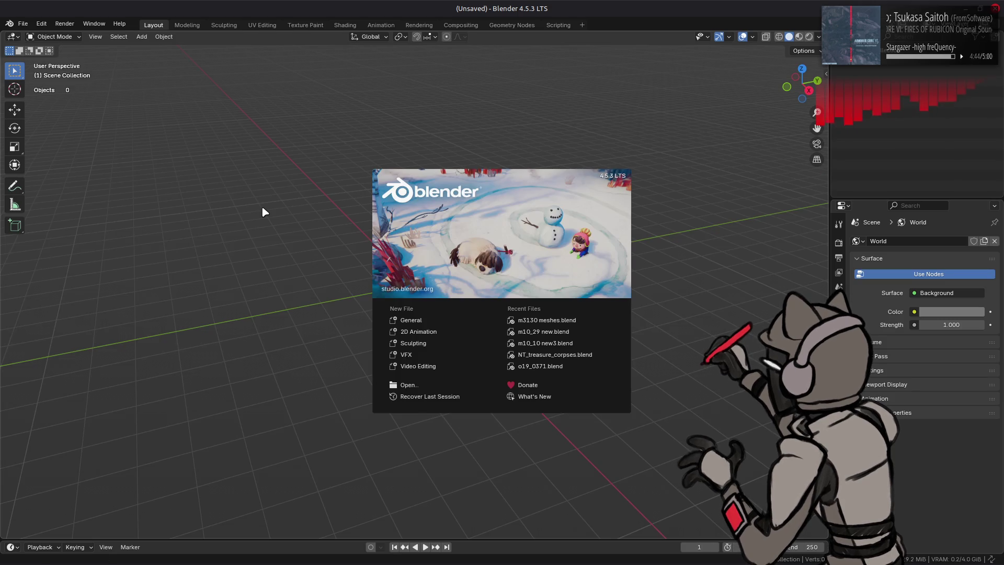
Load terrain_test.blend from the AC folder in Blender 4.5.3, then return to the Previous Versions page.
left_click(134, 89)
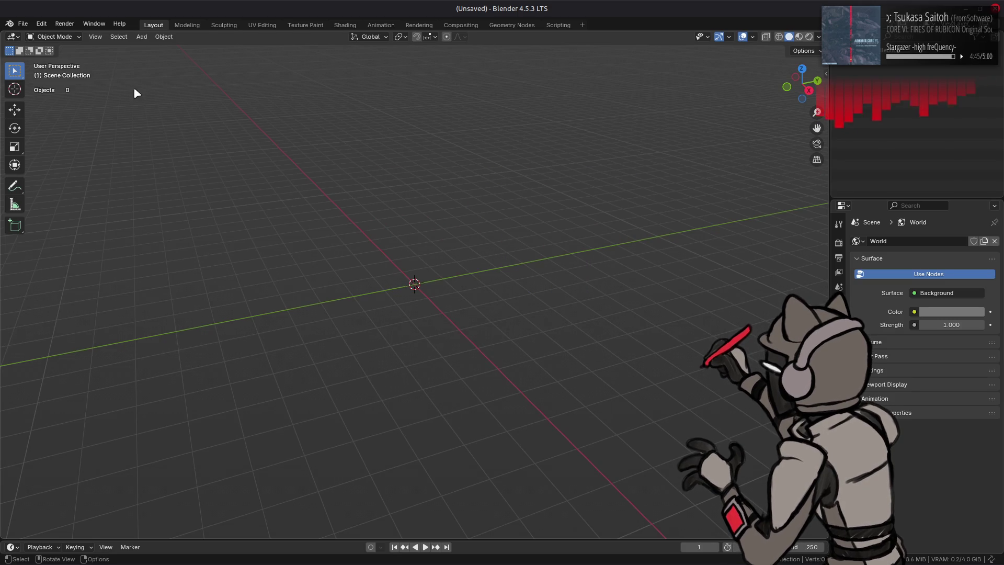
left_click(23, 23)
left_click(43, 48)
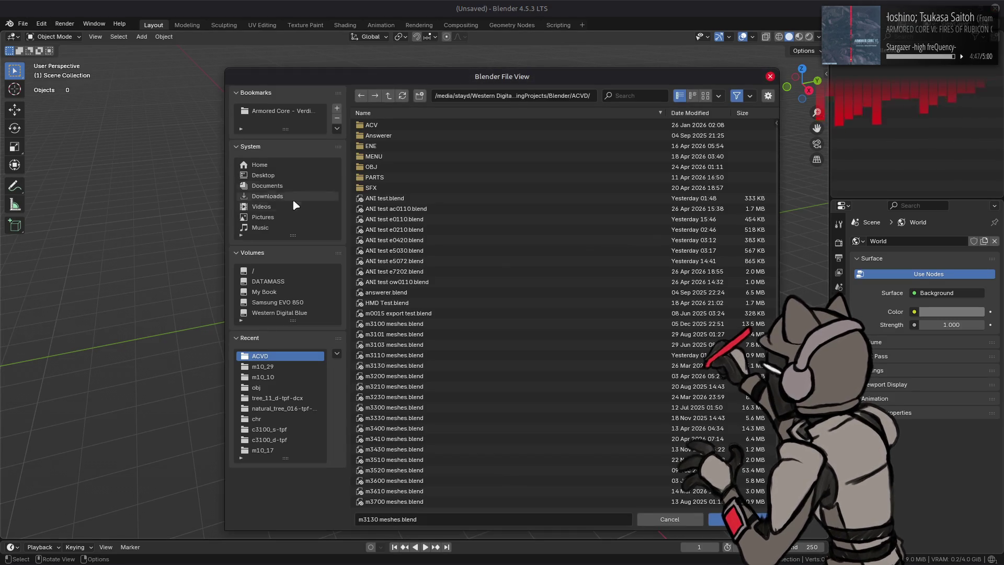
left_click(389, 96)
double_click(389, 127)
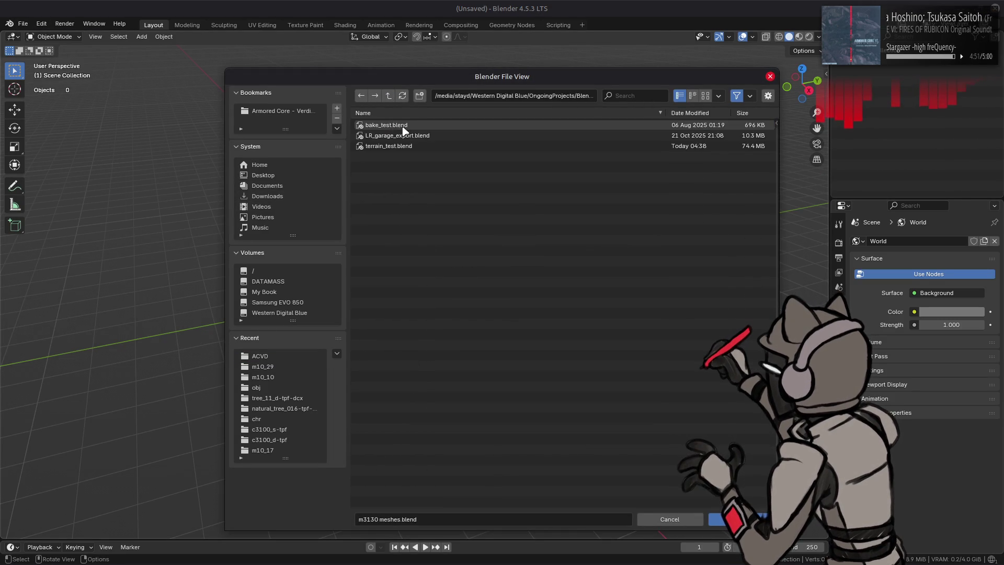
double_click(412, 146)
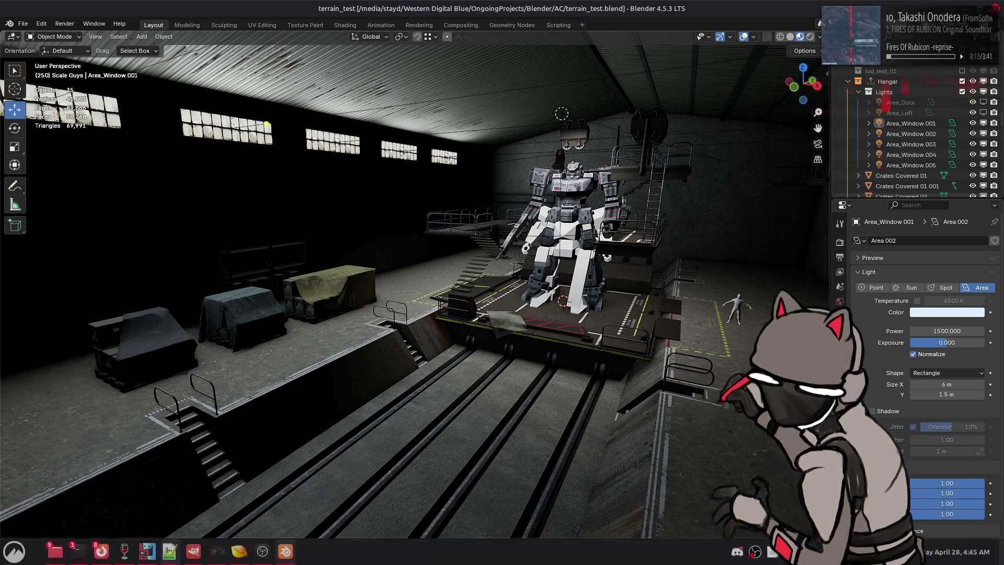
mouse_move(31, 555)
left_click(926, 502)
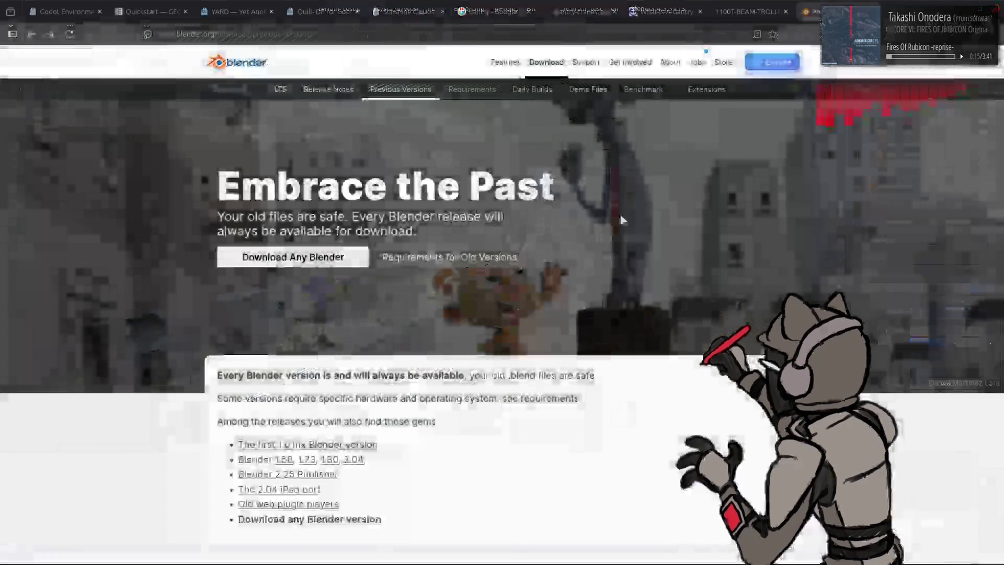
Search 'shader2human' in a new tab and open the electronicarts/ShaderToHuman GitHub result.
right_click(845, 7)
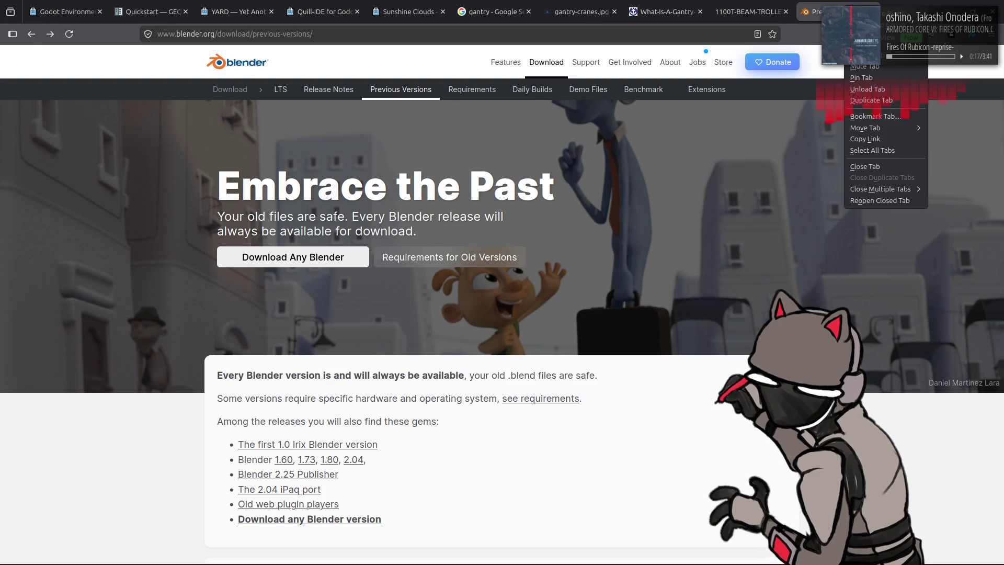
left_click(862, 17)
type("s")
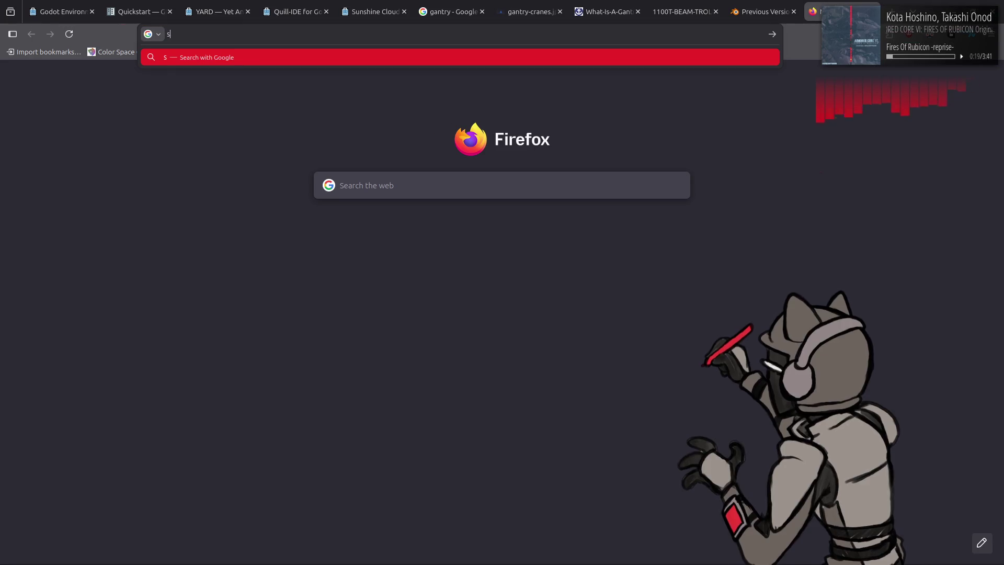
type("hader2human")
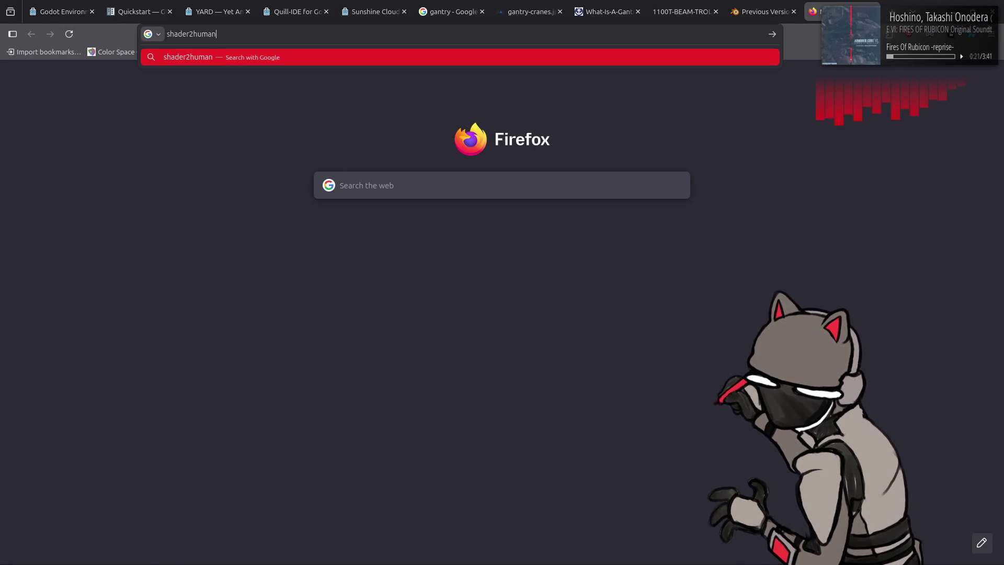
key("Return")
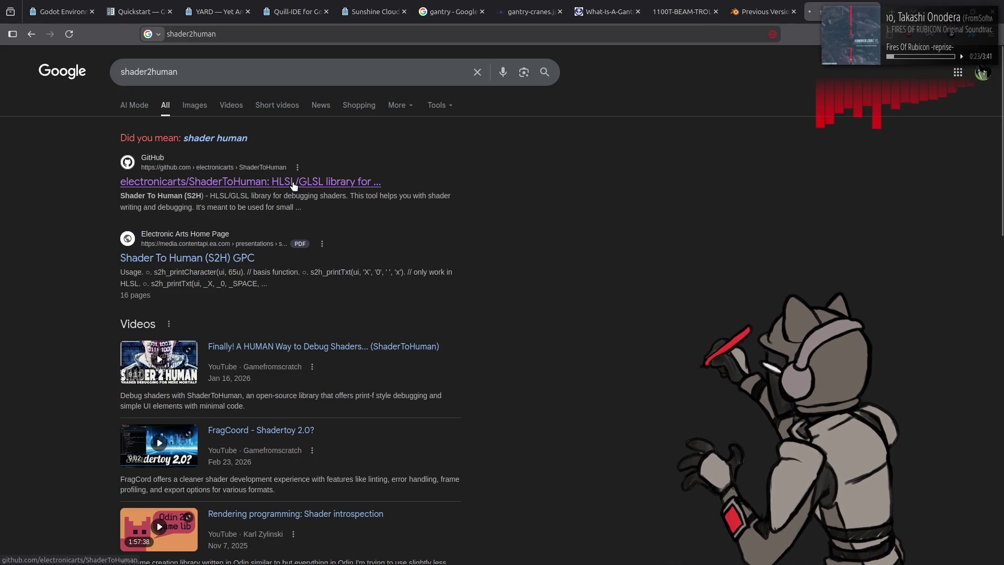
left_click(326, 180)
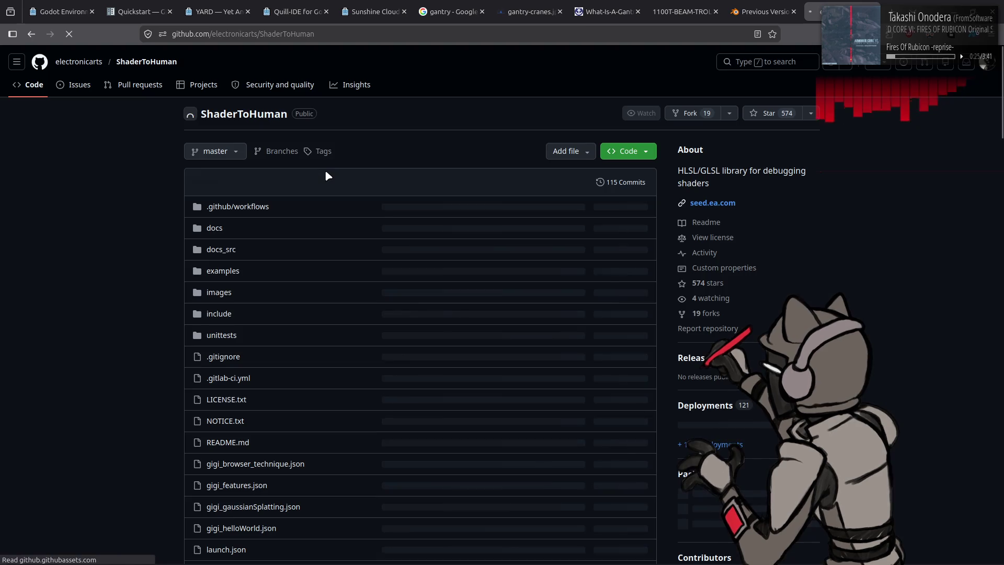
scroll(325, 172, "down", 8)
scroll(326, 173, "down", 3)
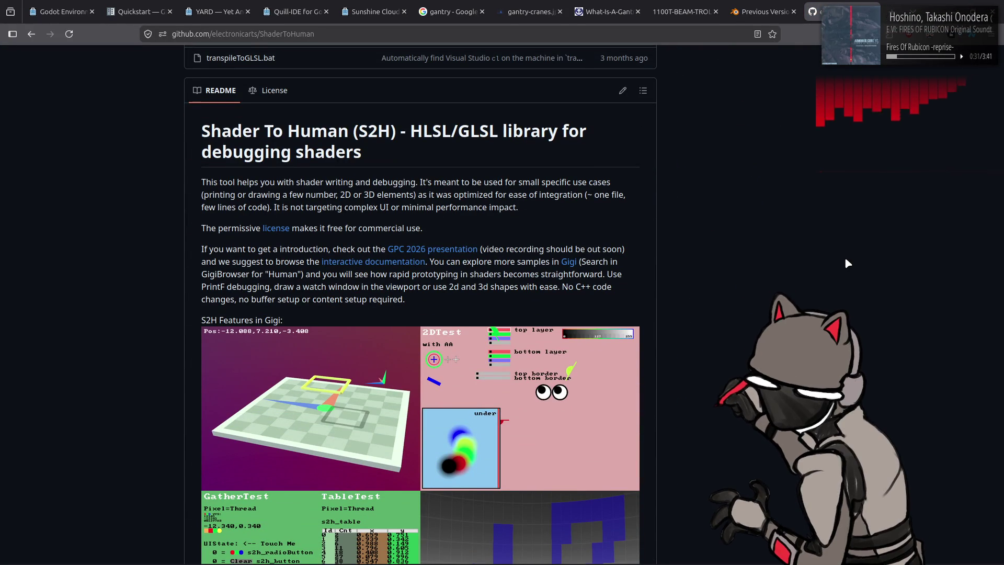
scroll(847, 263, "down", 2)
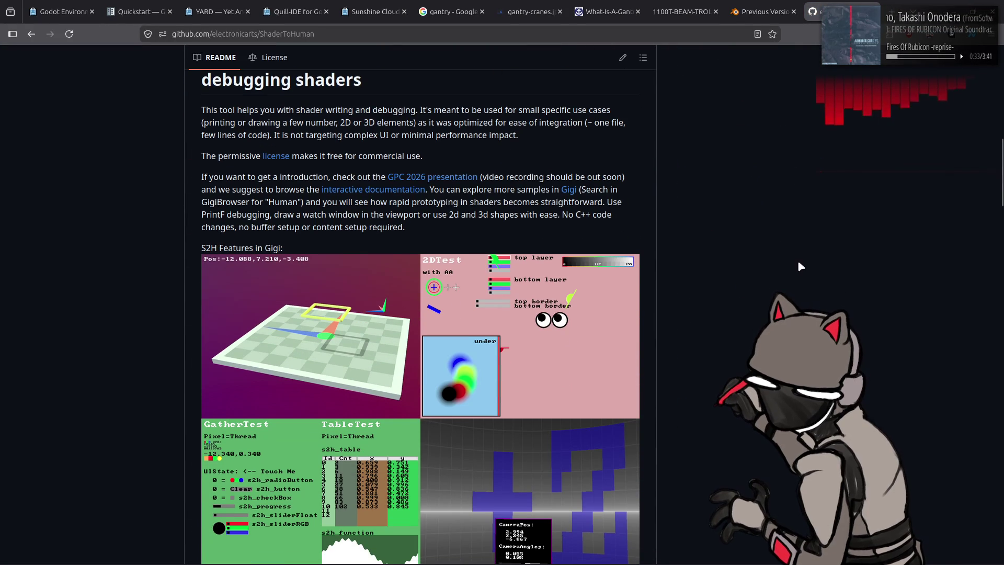
scroll(350, 242, "down", 2)
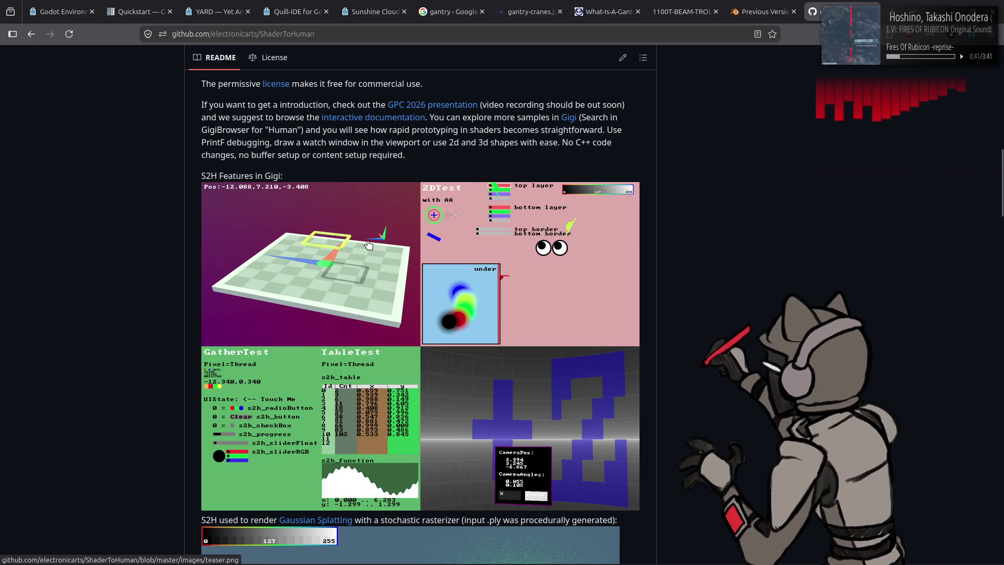
scroll(368, 245, "down", 3)
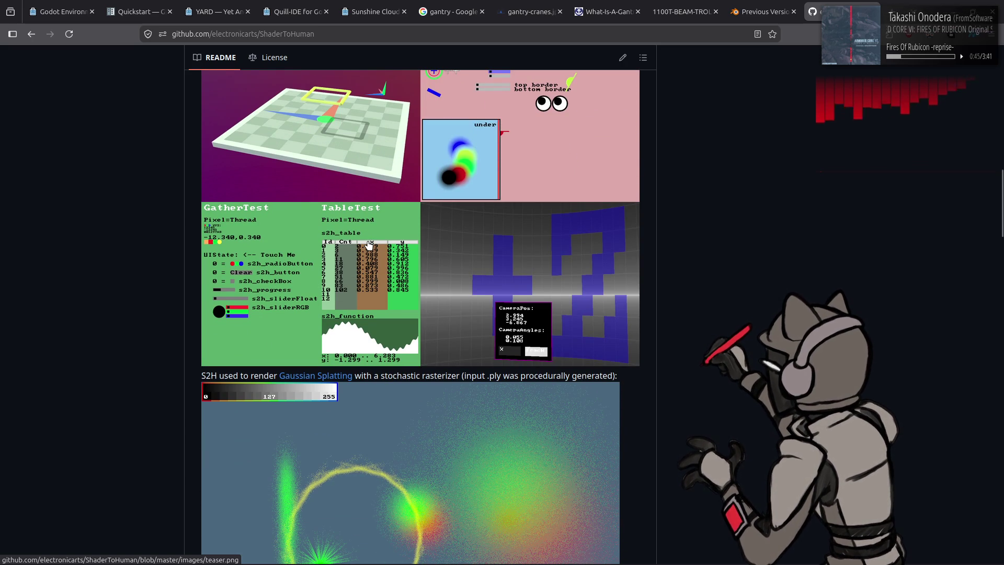
scroll(369, 245, "down", 3)
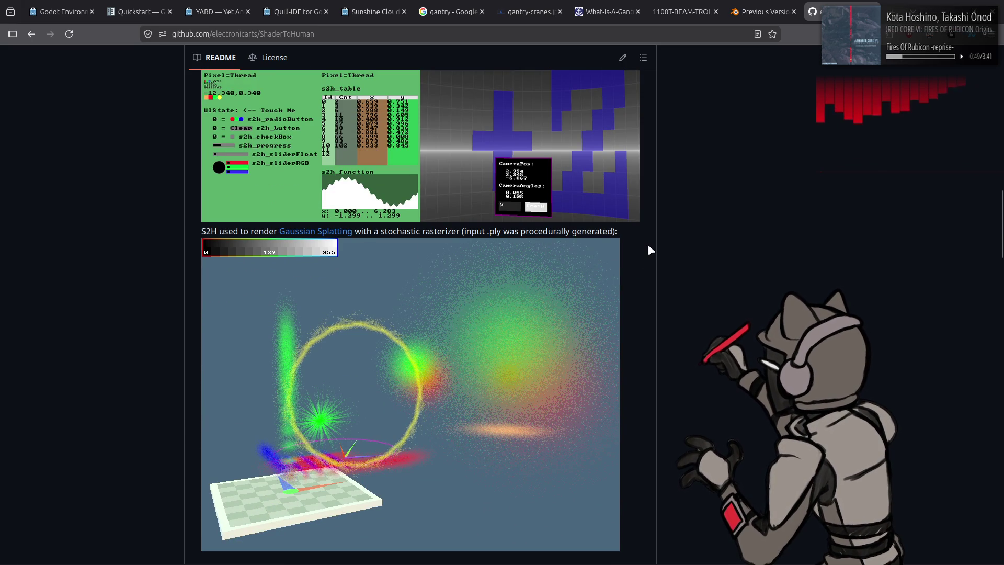
scroll(642, 247, "down", 7)
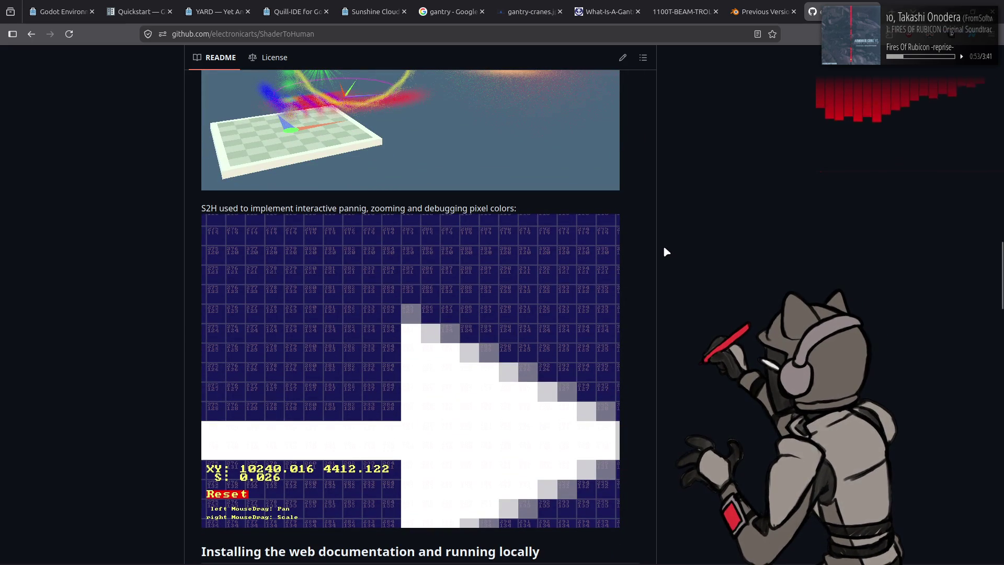
scroll(664, 250, "down", 2)
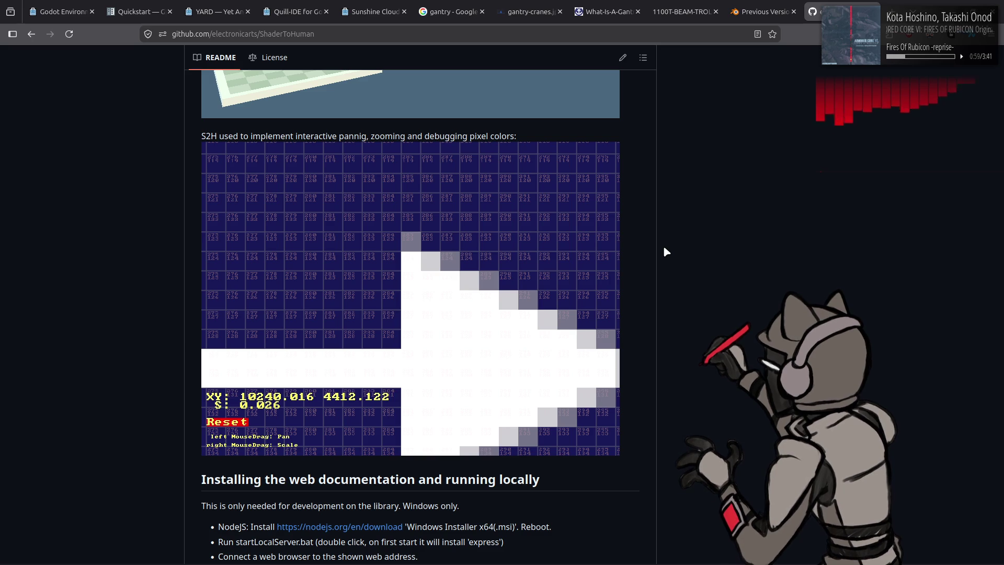
scroll(665, 252, "down", 4)
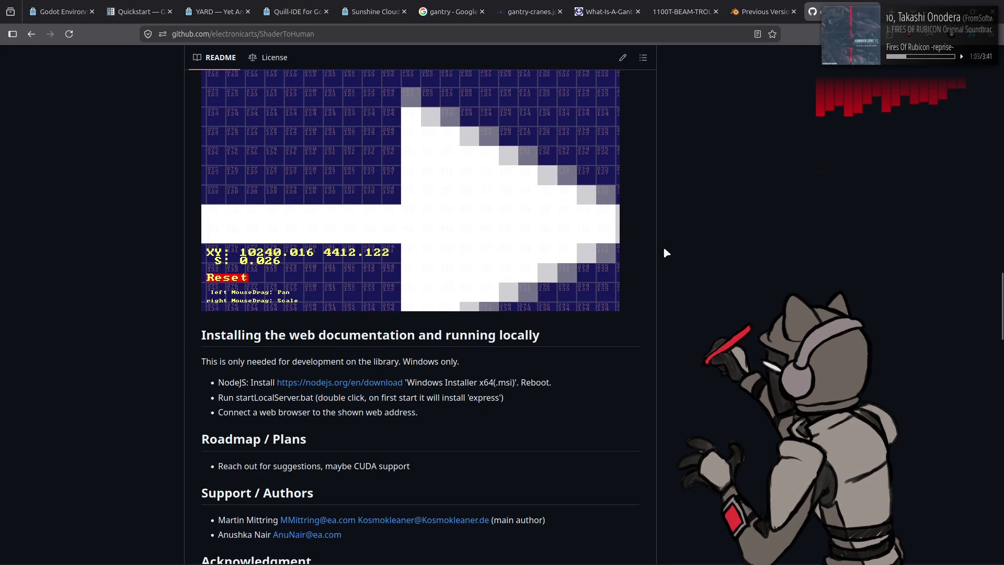
scroll(665, 253, "down", 6)
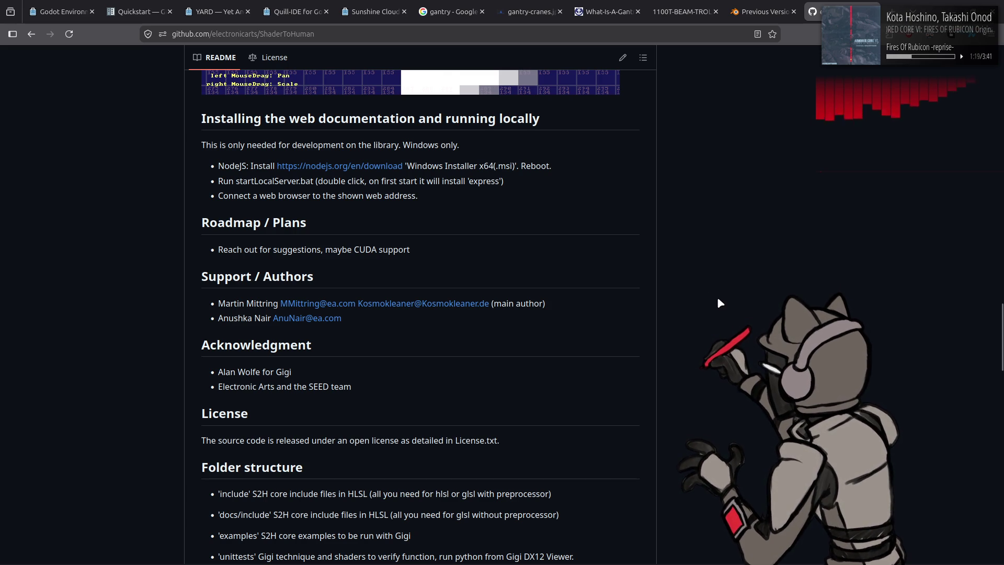
key("Home")
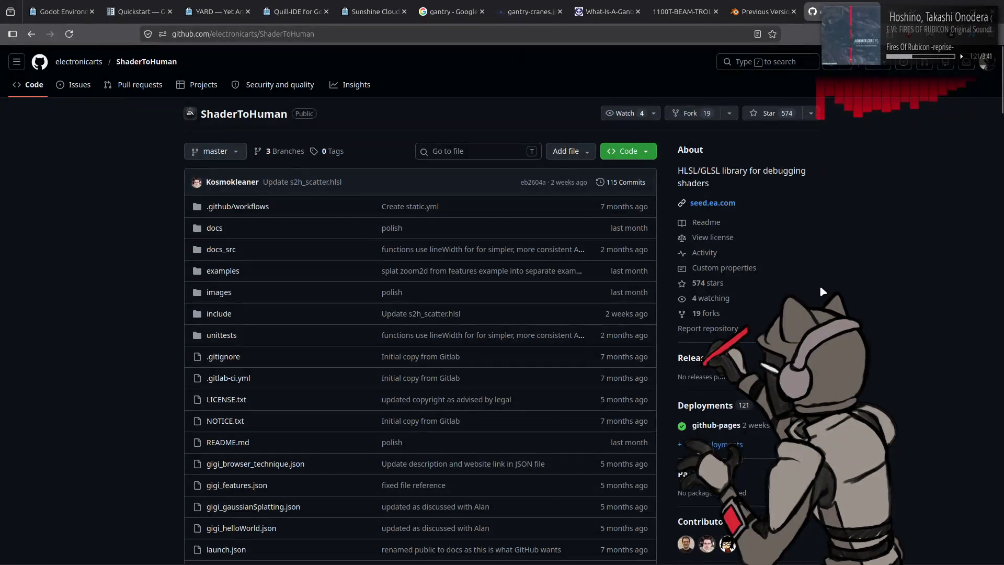
key("Page_Down")
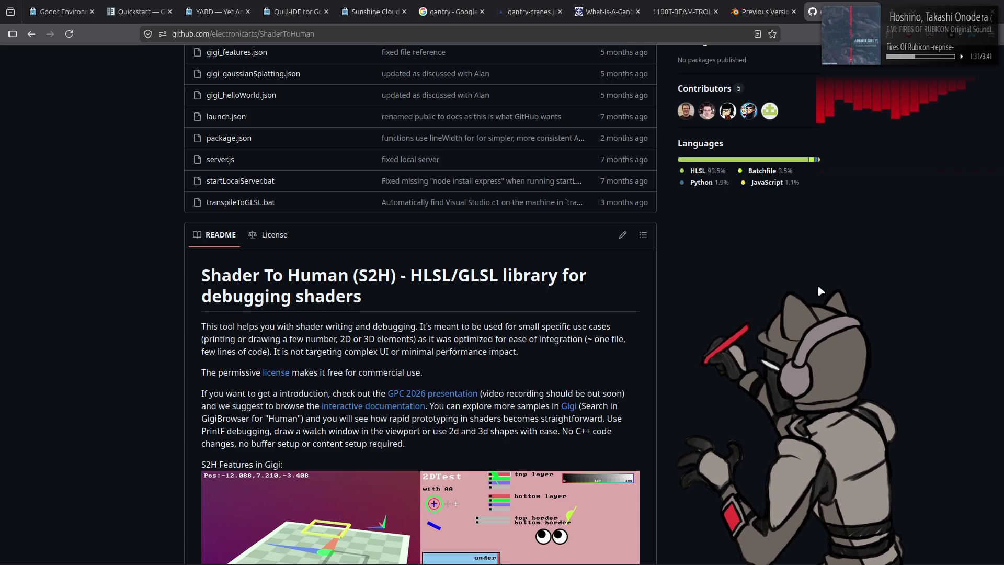
scroll(817, 284, "up", 8)
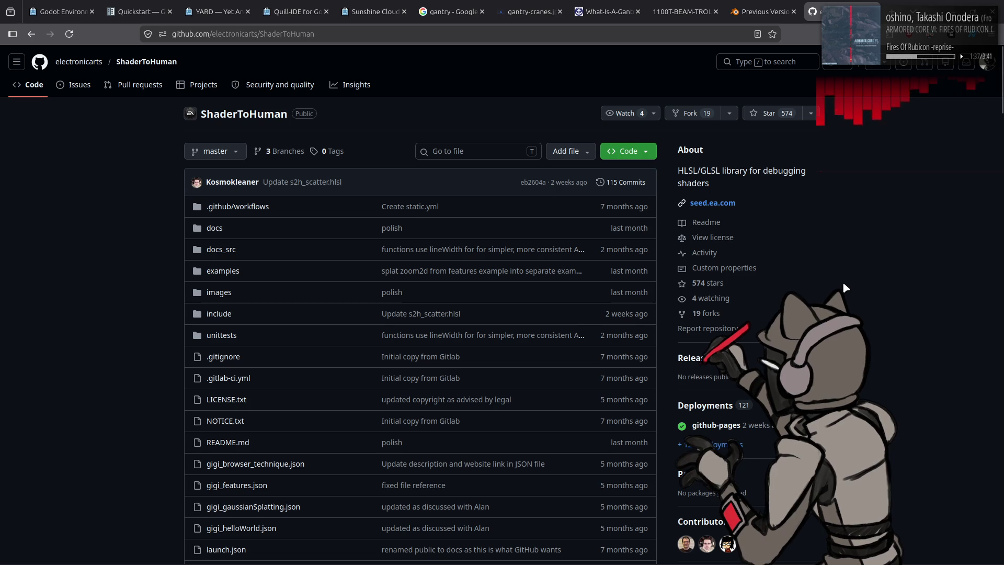
Save the hangar scene as 'terrain_test ack.blend' next to terrain_test.blend in the AC folder.
left_click(772, 6)
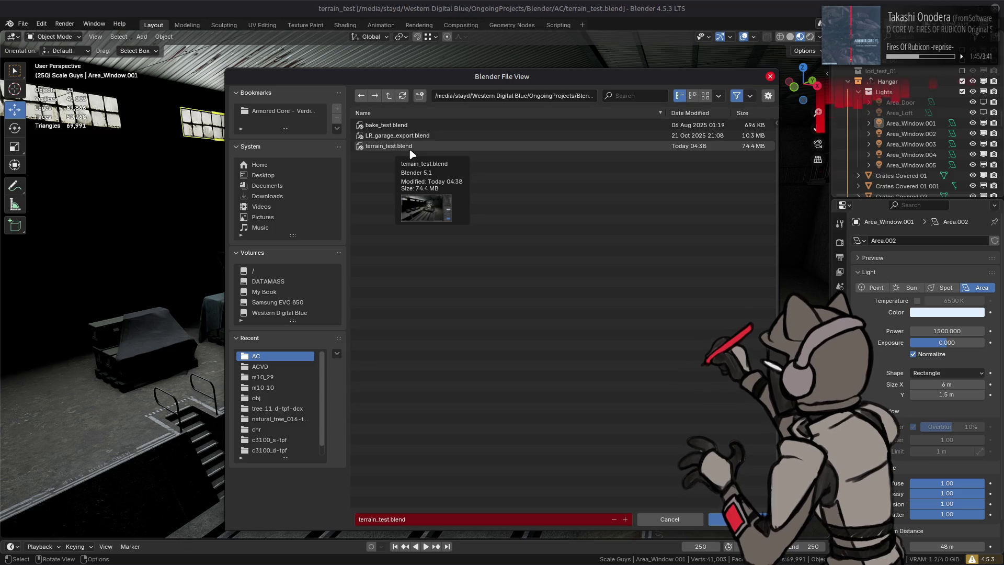
left_click(398, 146)
left_click(439, 206)
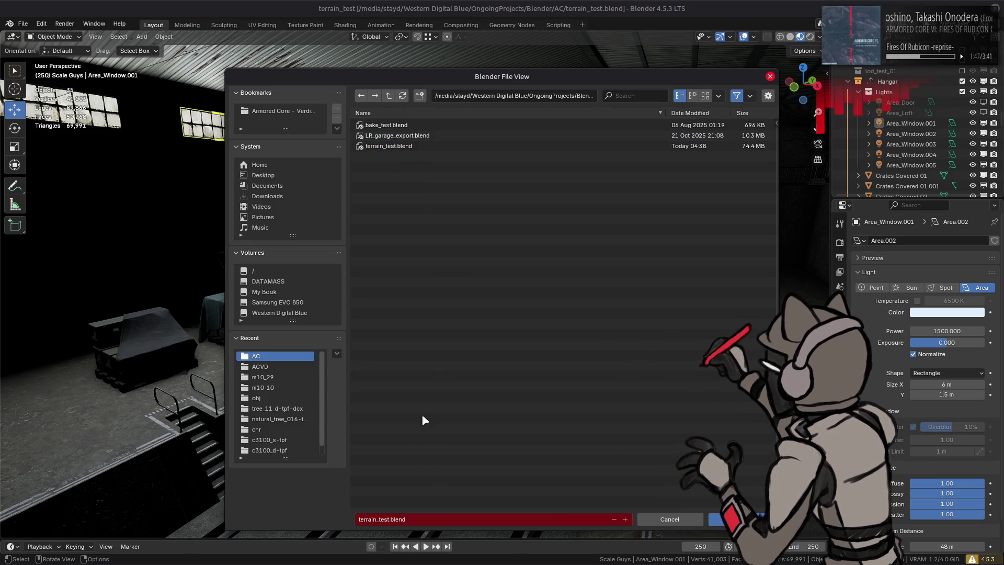
left_click(389, 519)
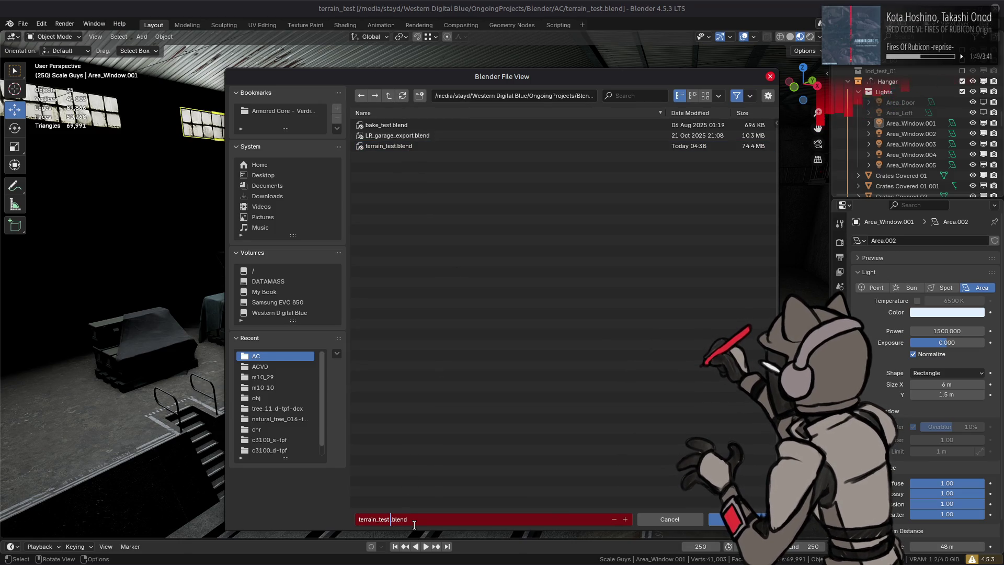
type("_back")
left_click(530, 411)
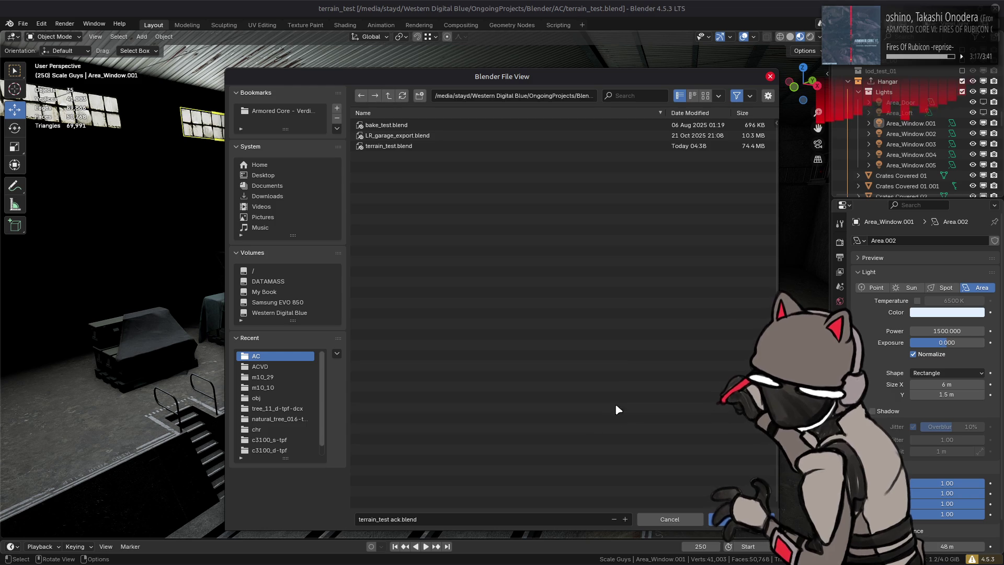
key("Return")
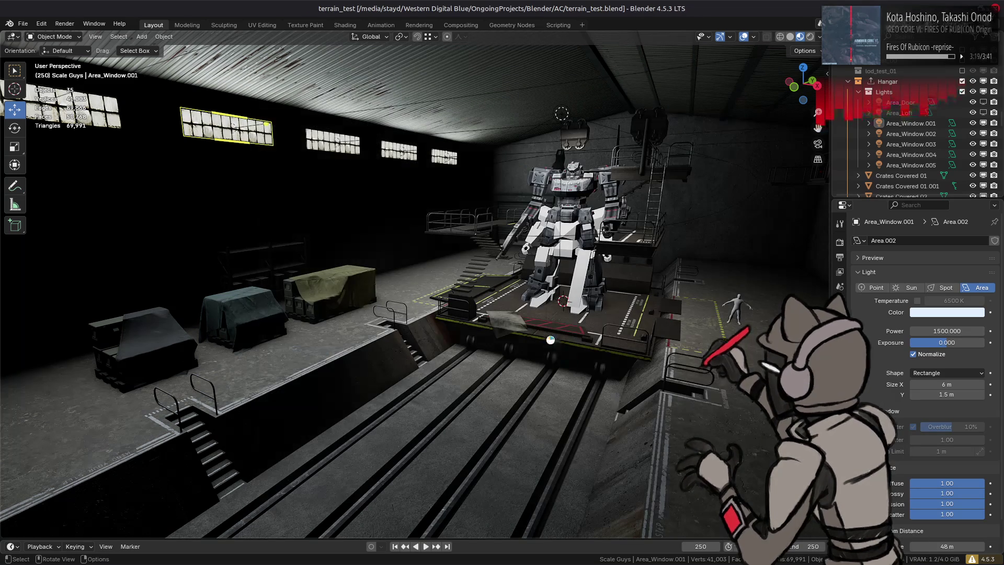
key("alt+Tab")
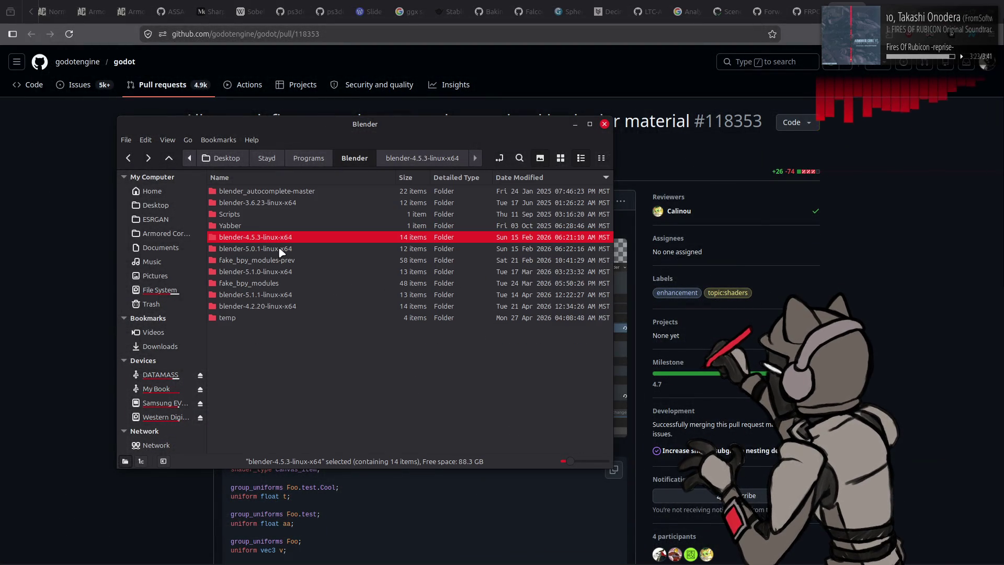
Run the blender executable inside the blender-4.2.20-linux-x64 folder.
double_click(279, 306)
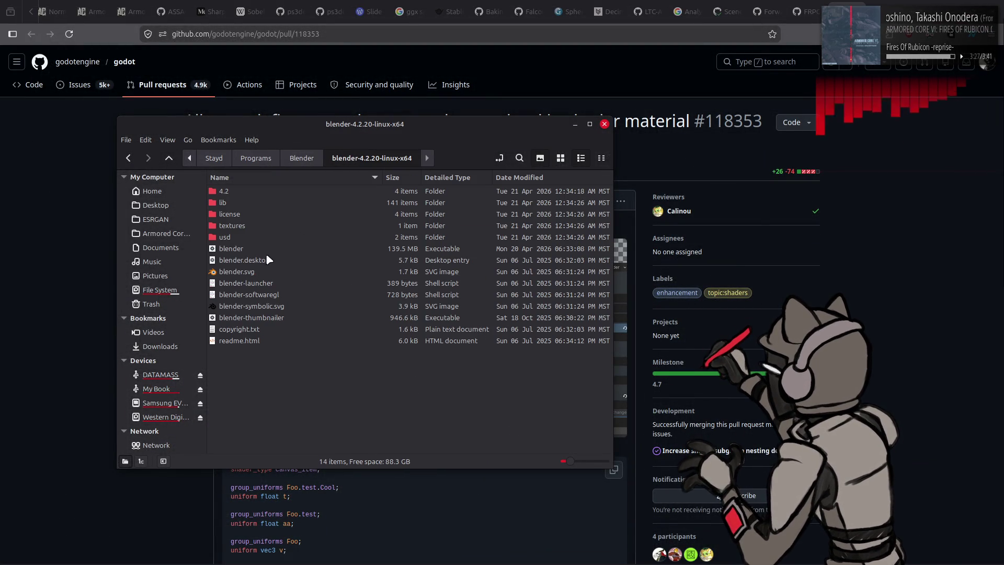
right_click(264, 249)
left_click(280, 256)
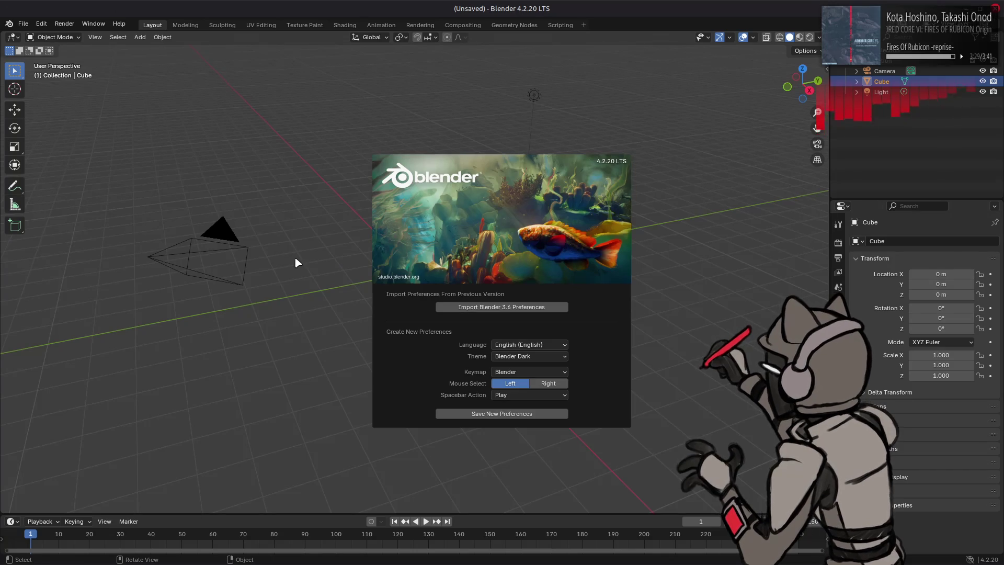
Open 'terrain_test ack.blend' from Western Digital Blue/OngoingProjects/Blender/AC in Blender 4.2.20.
left_click(297, 262)
left_click(23, 25)
left_click(38, 45)
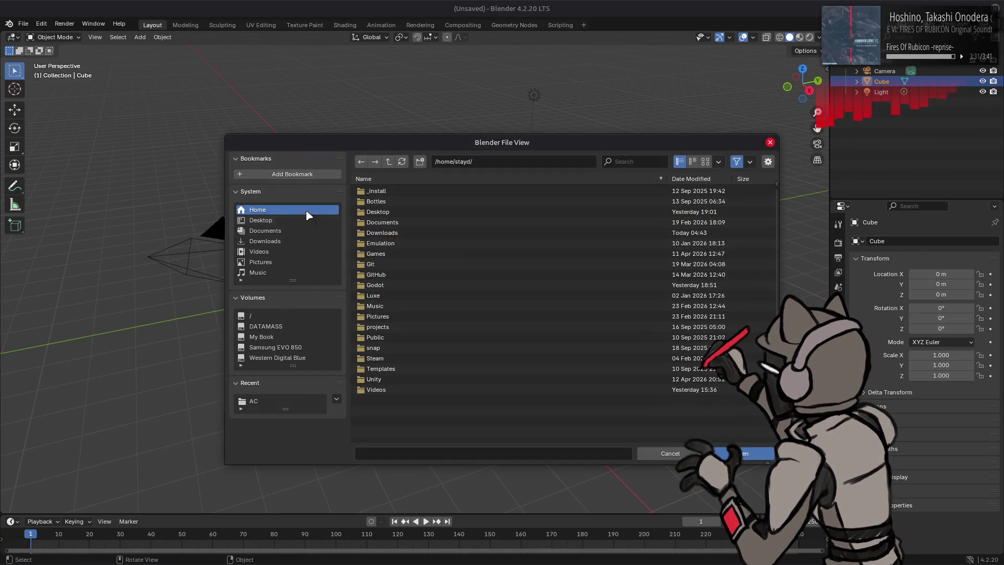
left_click(297, 357)
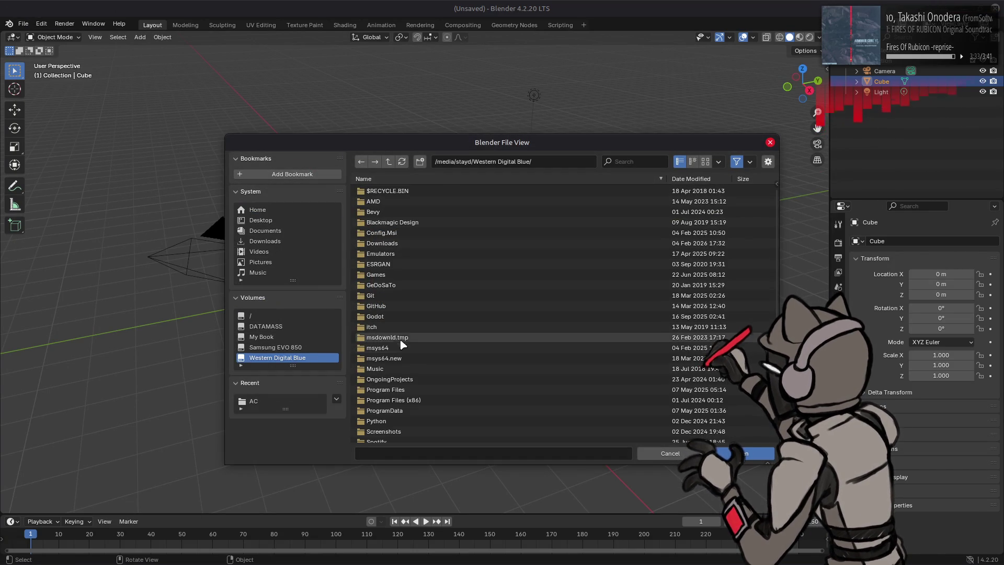
left_click(390, 379)
left_click(388, 233)
left_click(408, 192)
double_click(409, 192)
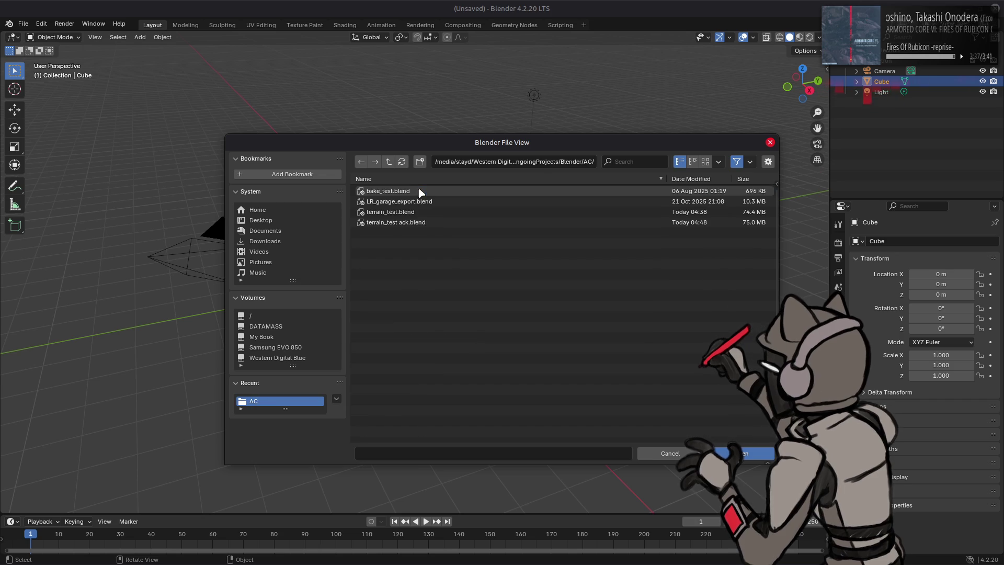
double_click(421, 223)
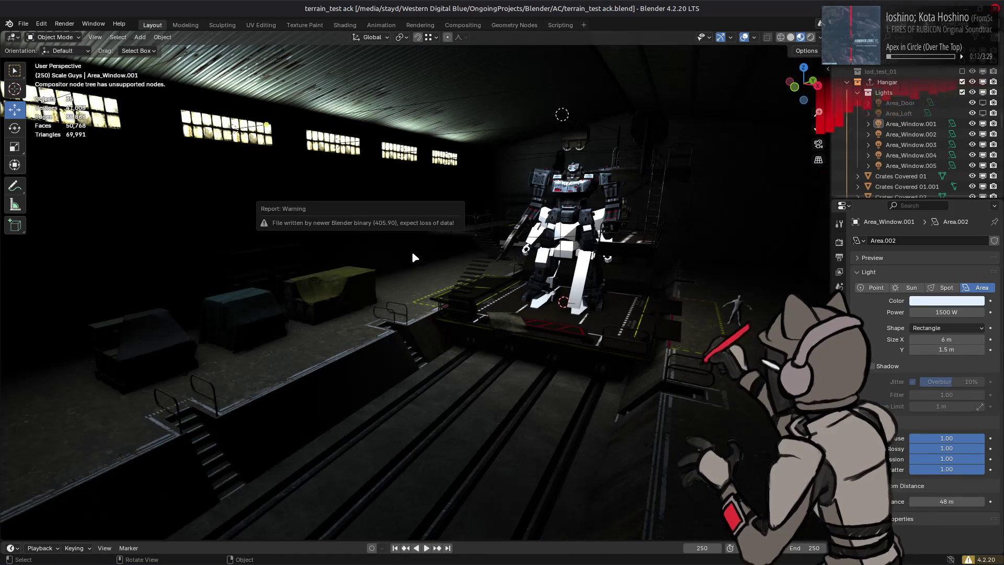
left_click(412, 254)
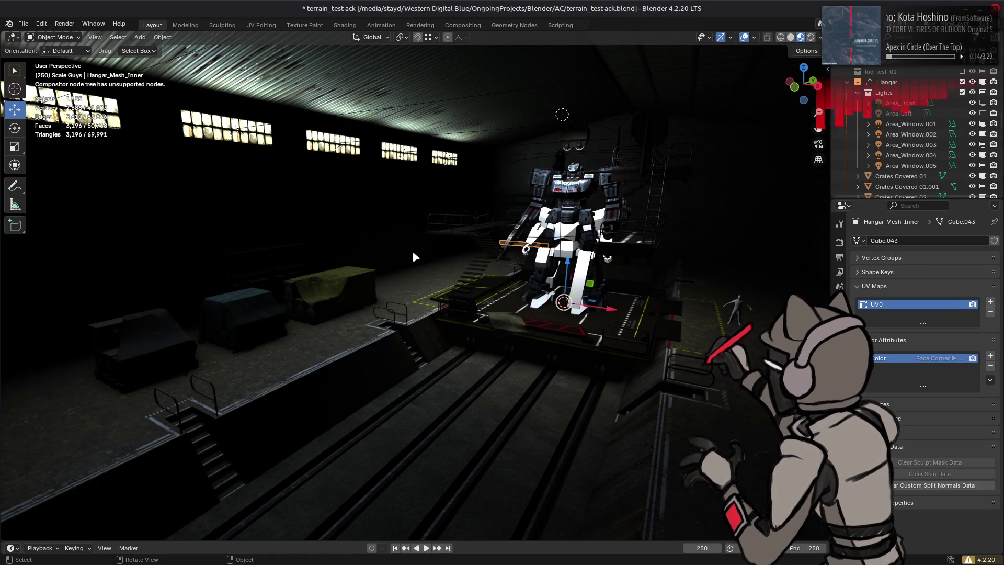